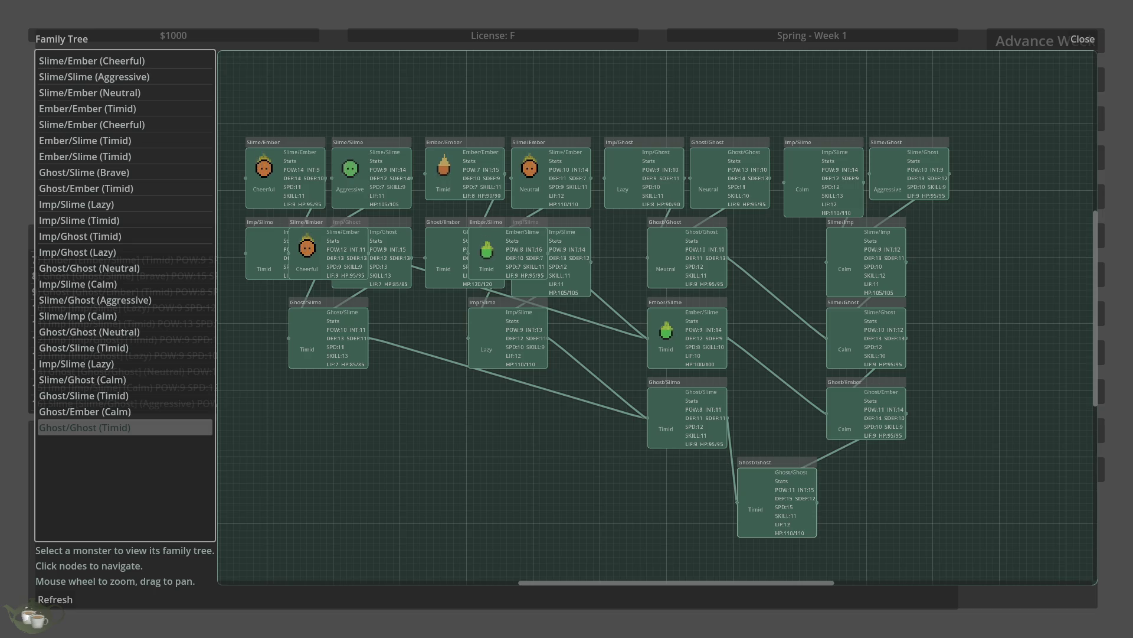
# Step: Close the Family Tree window and bring up Eggmon's design document in the browser
pyautogui.click(1082, 39)
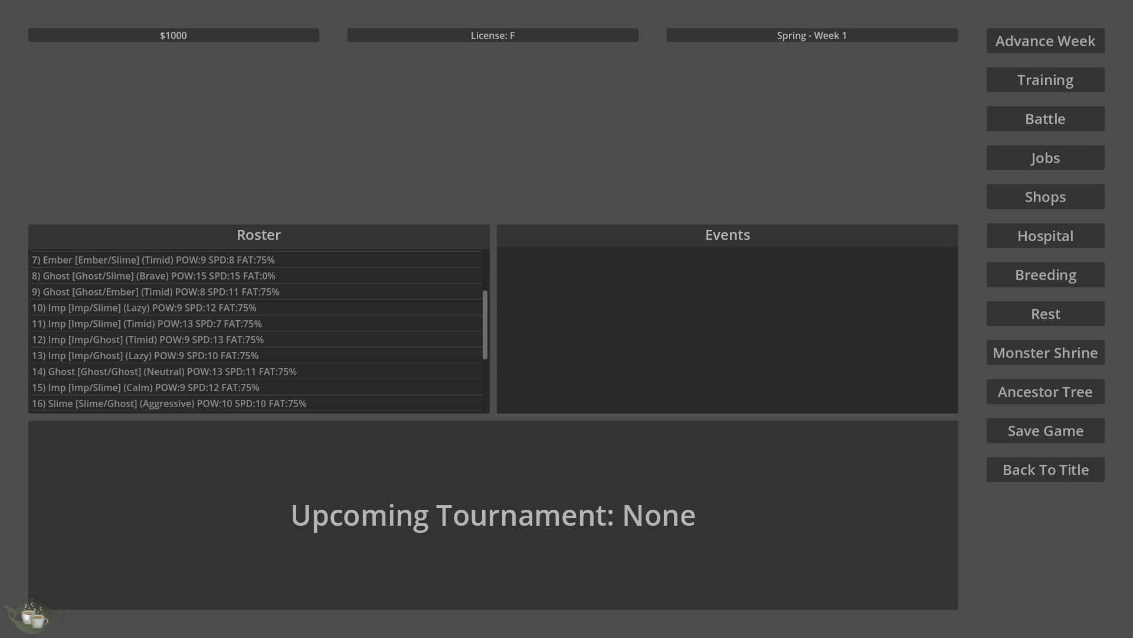
pyautogui.hotkey('alt', 'Tab')
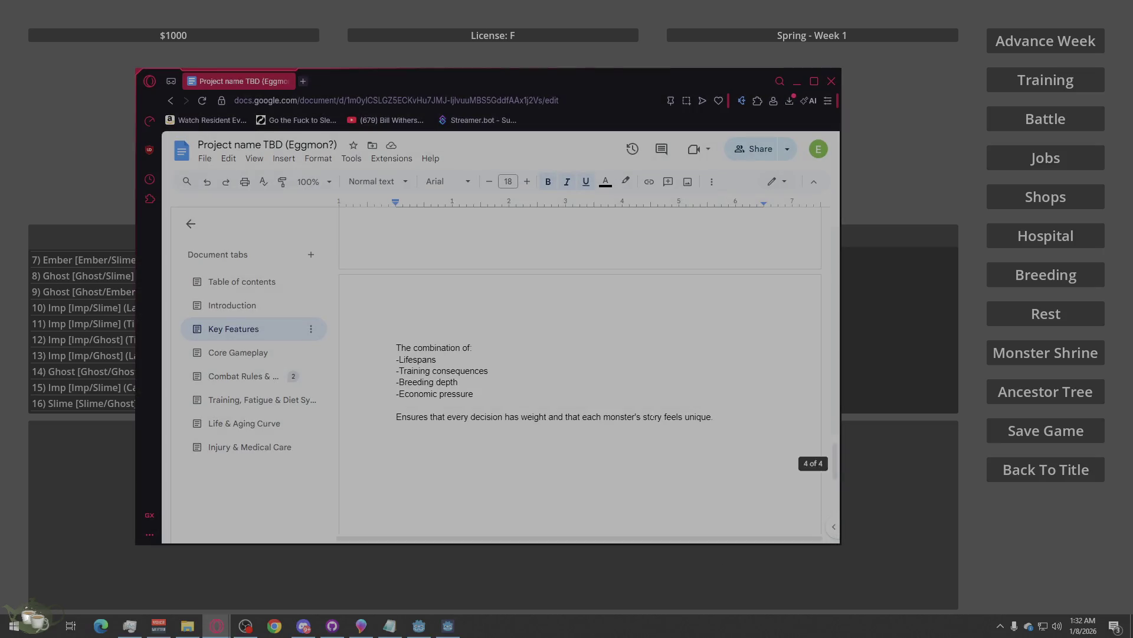
pyautogui.click(282, 288)
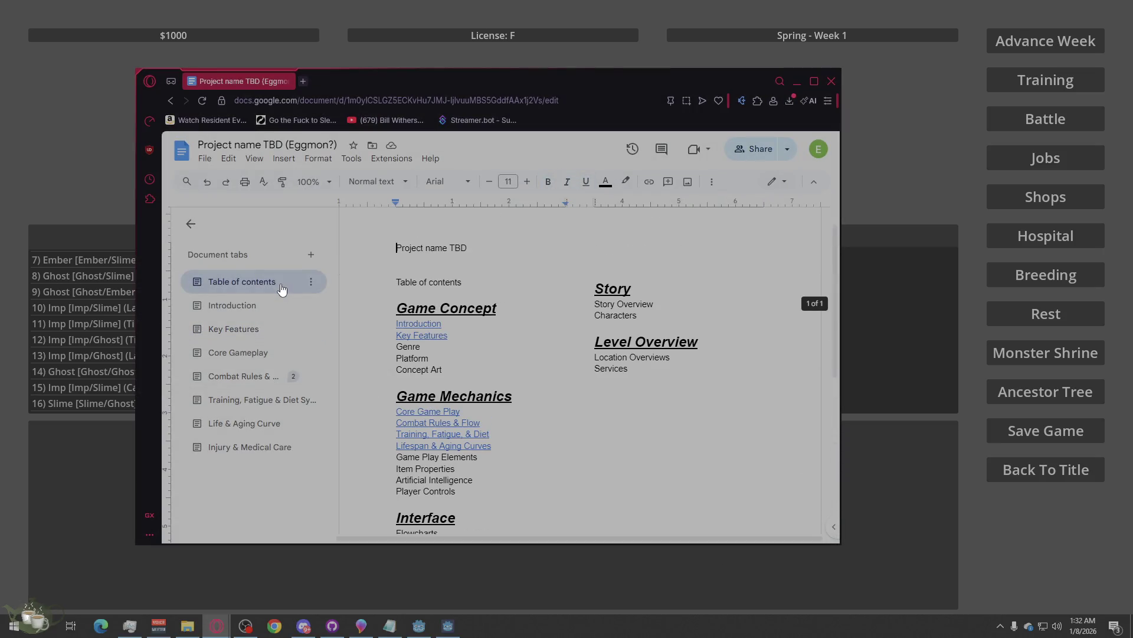
pyautogui.click(796, 81)
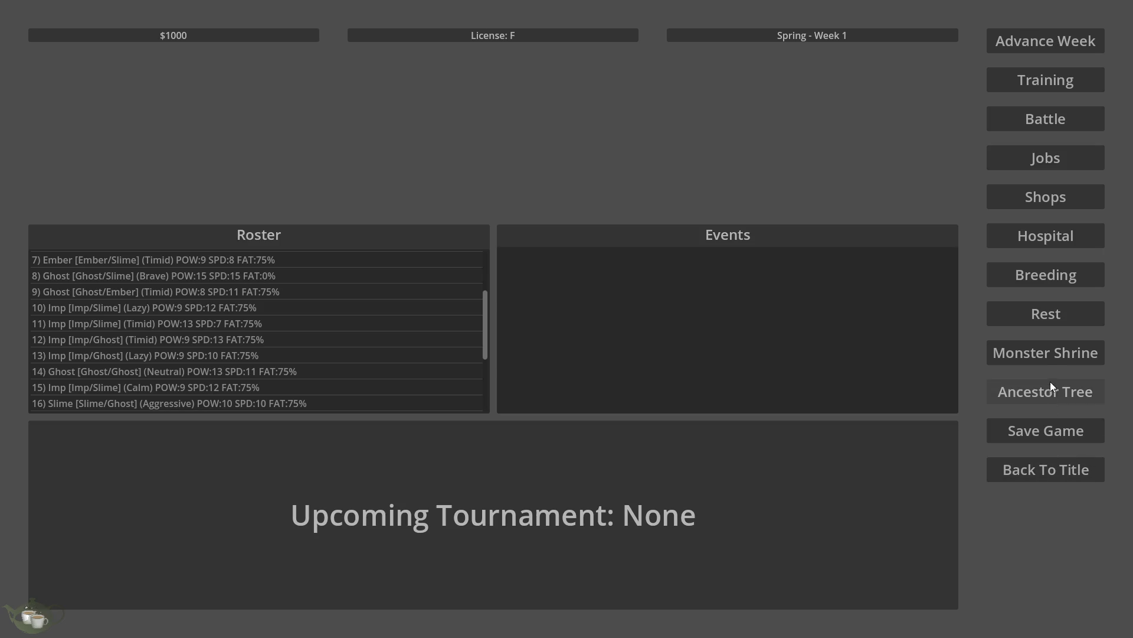
# Step: Look through the Monster Shrine, Training and Jobs menus, closing each one
pyautogui.click(1045, 352)
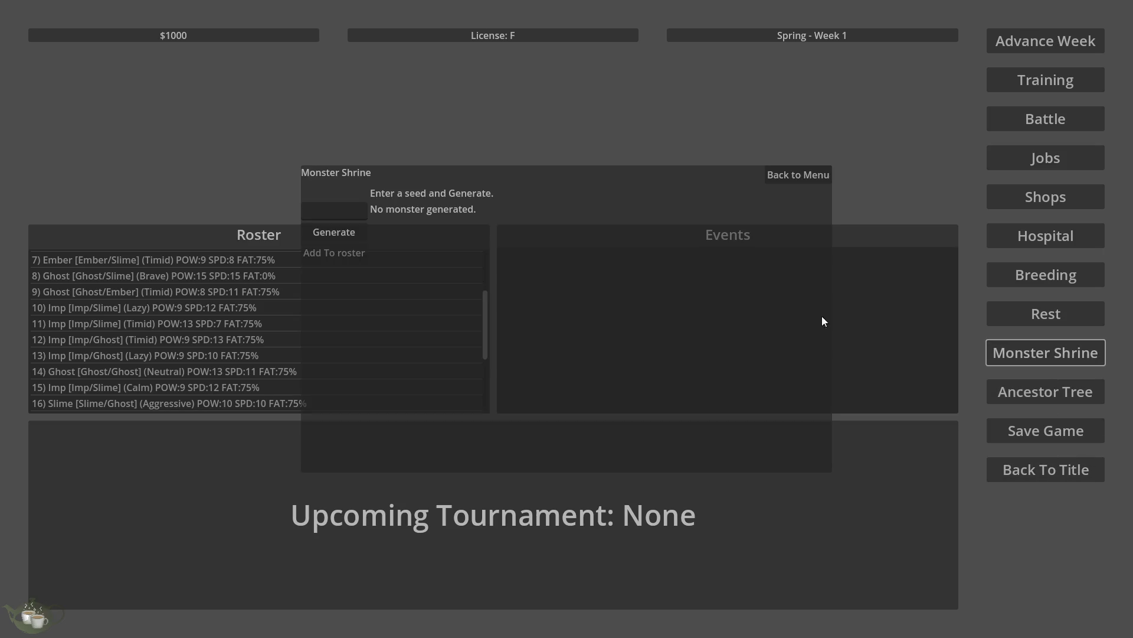
pyautogui.click(804, 177)
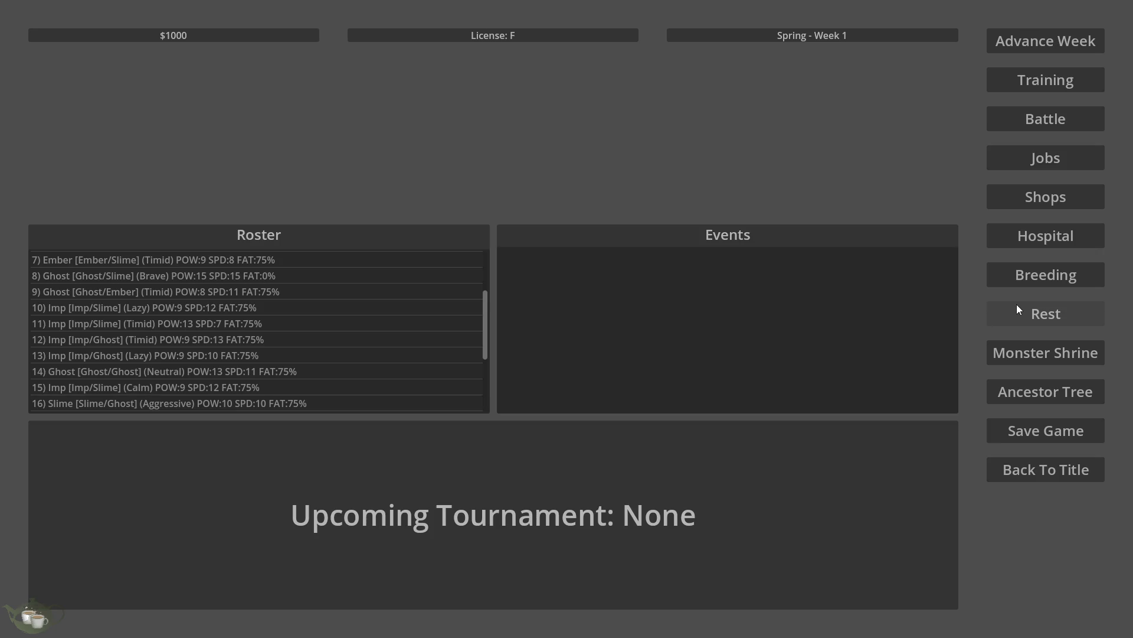
pyautogui.click(1067, 85)
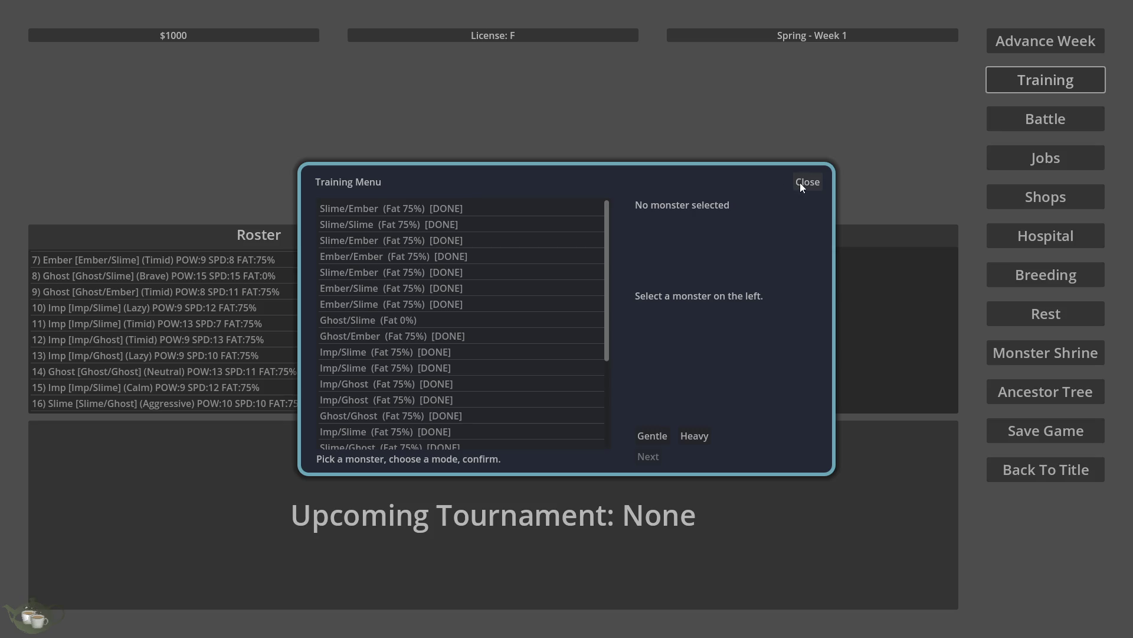
pyautogui.click(800, 183)
pyautogui.click(1075, 156)
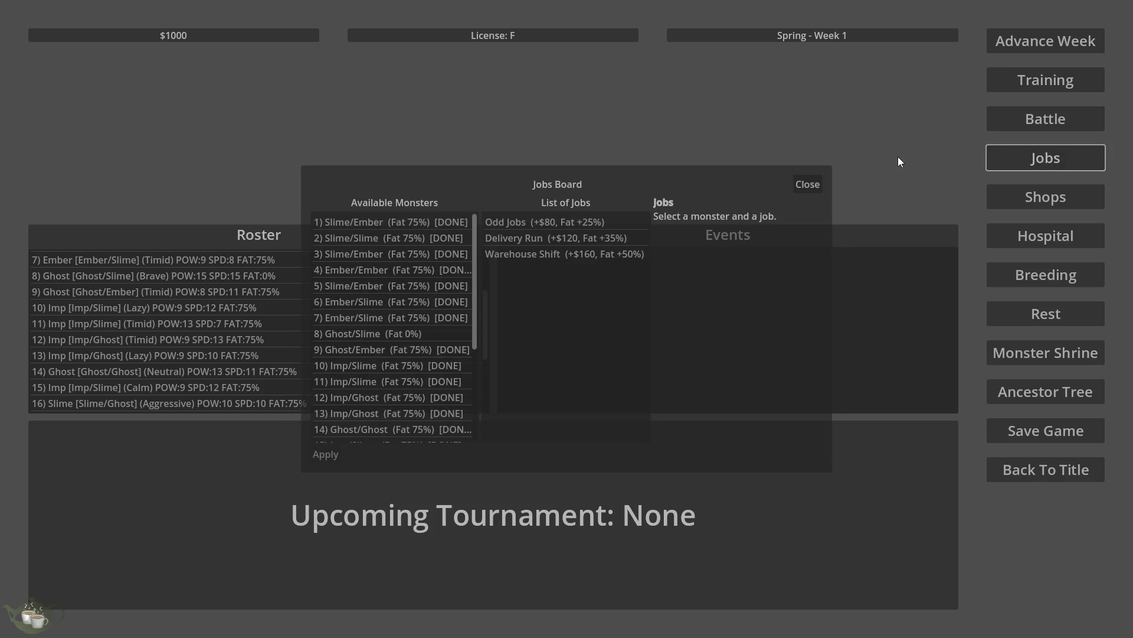
pyautogui.click(819, 182)
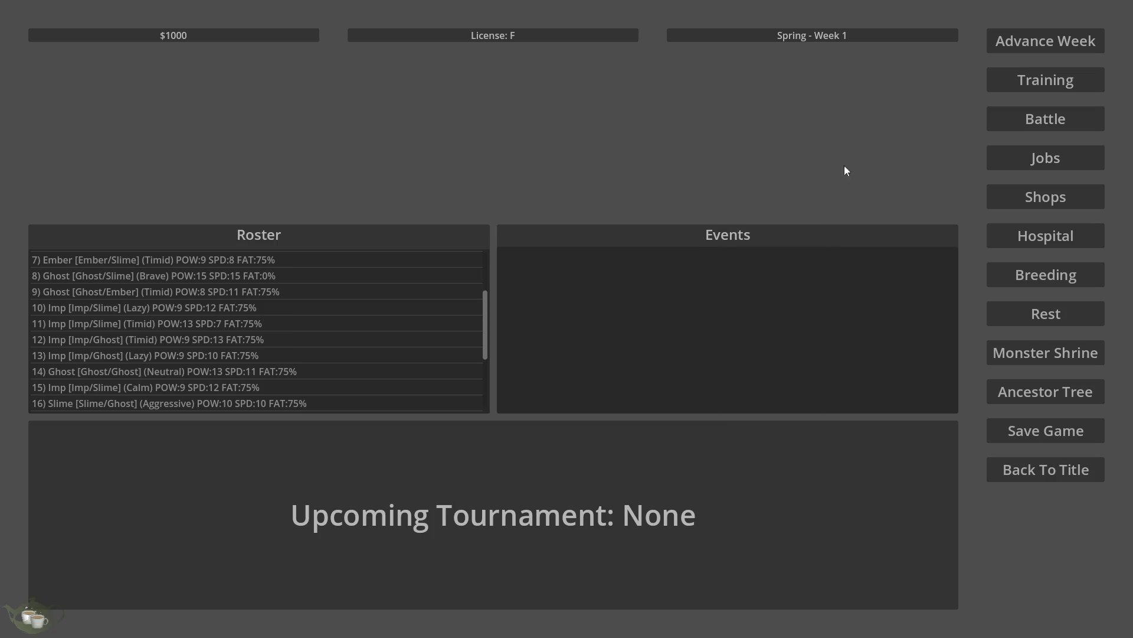
# Step: Advance from Spring Week 1 to Spring Week 2 and confirm, then bring up the Rest menu
pyautogui.click(1072, 36)
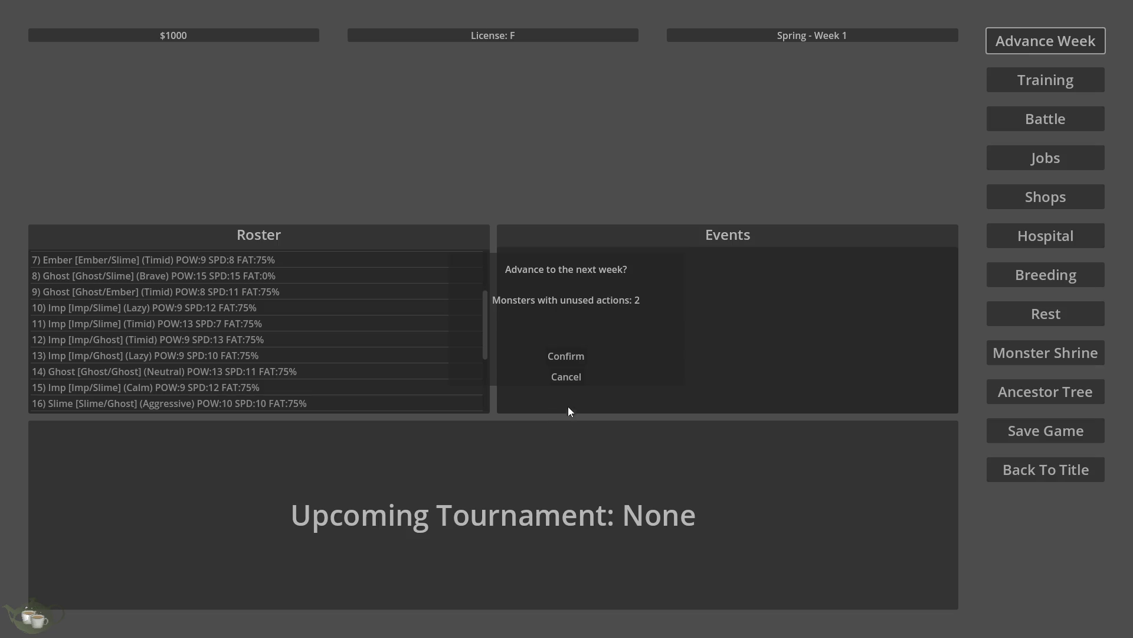
pyautogui.click(566, 356)
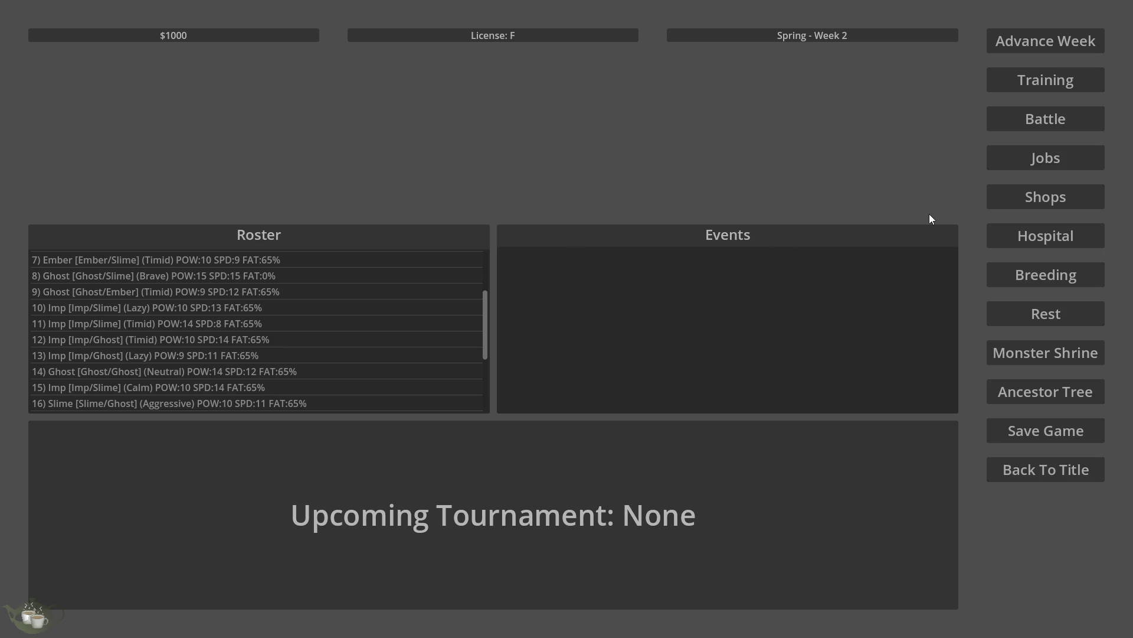
pyautogui.click(1063, 314)
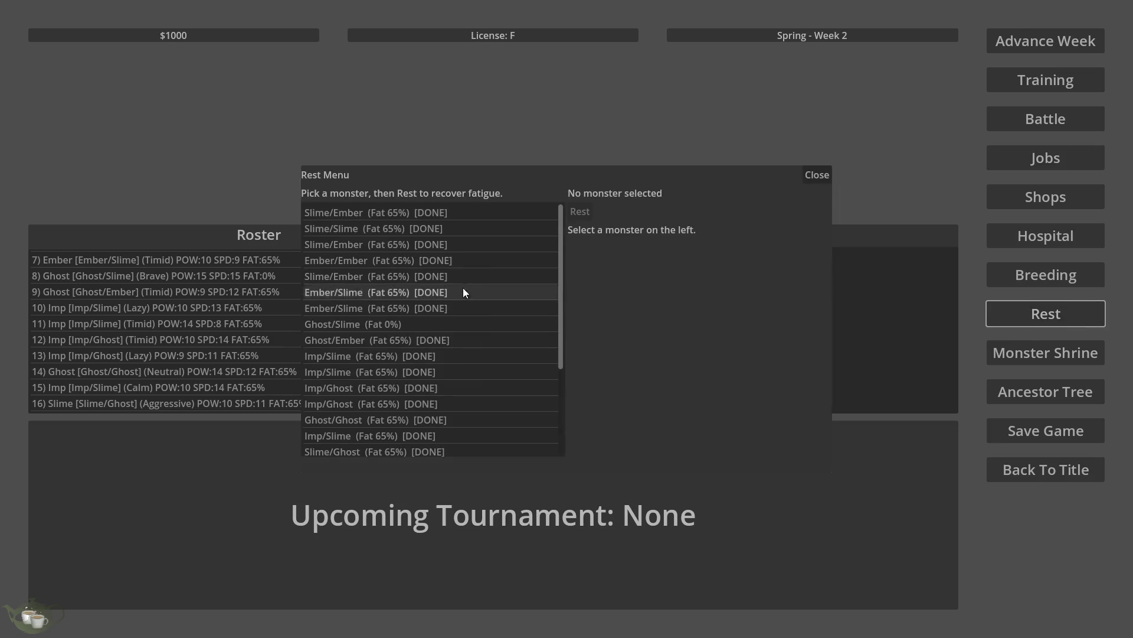
# Step: Close the Rest menu and scroll through the Breeding menu
pyautogui.scroll(-3, 462, 342)
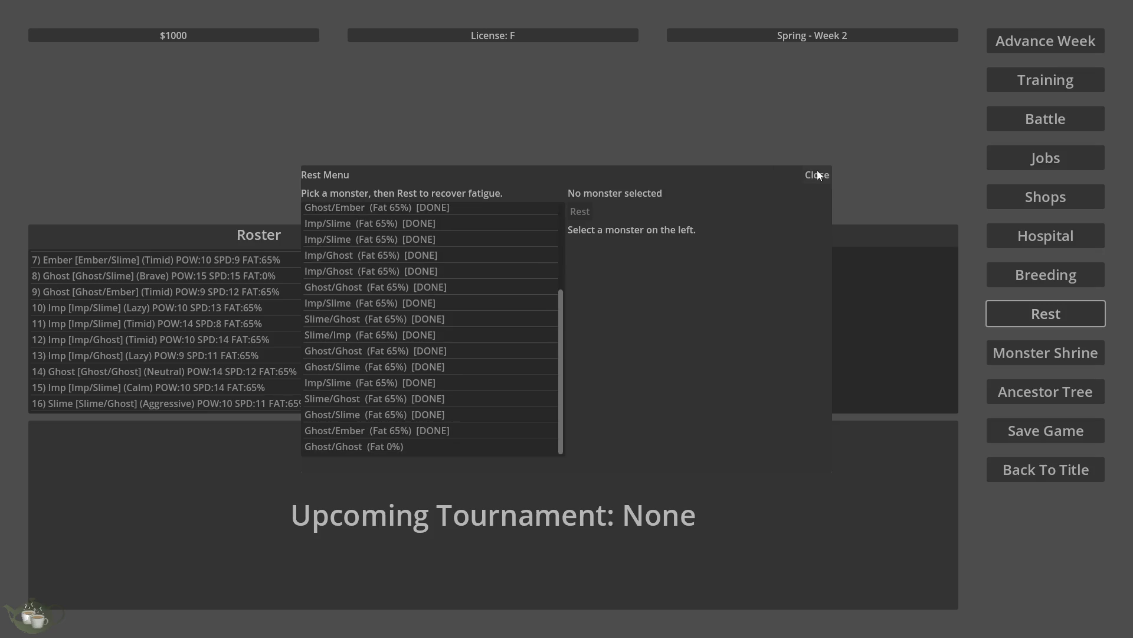
pyautogui.click(817, 175)
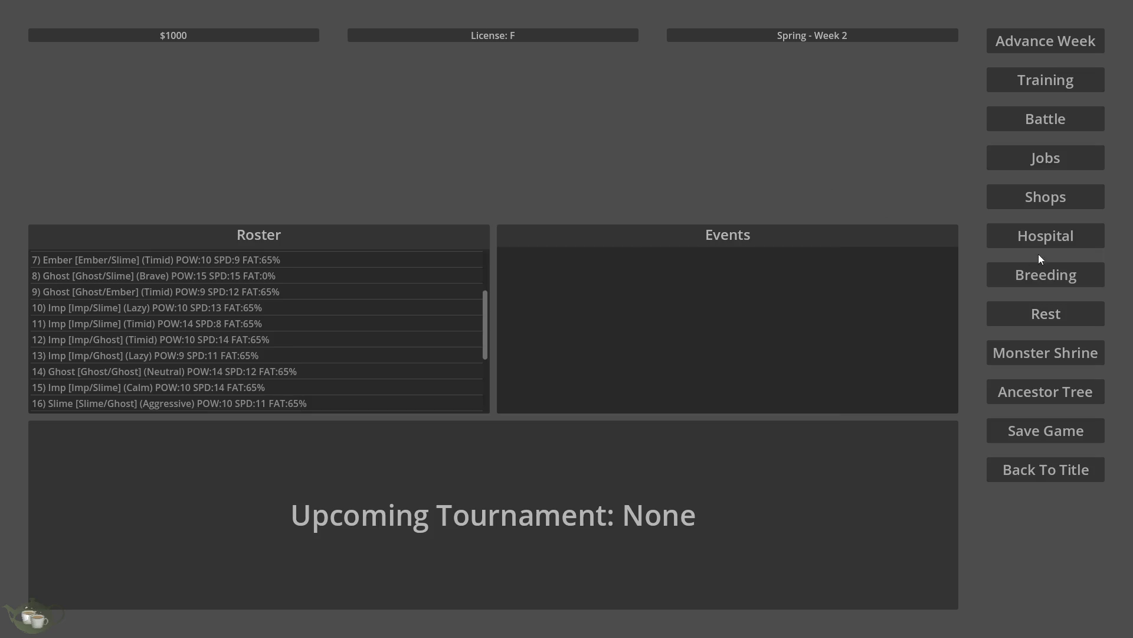
pyautogui.click(1068, 275)
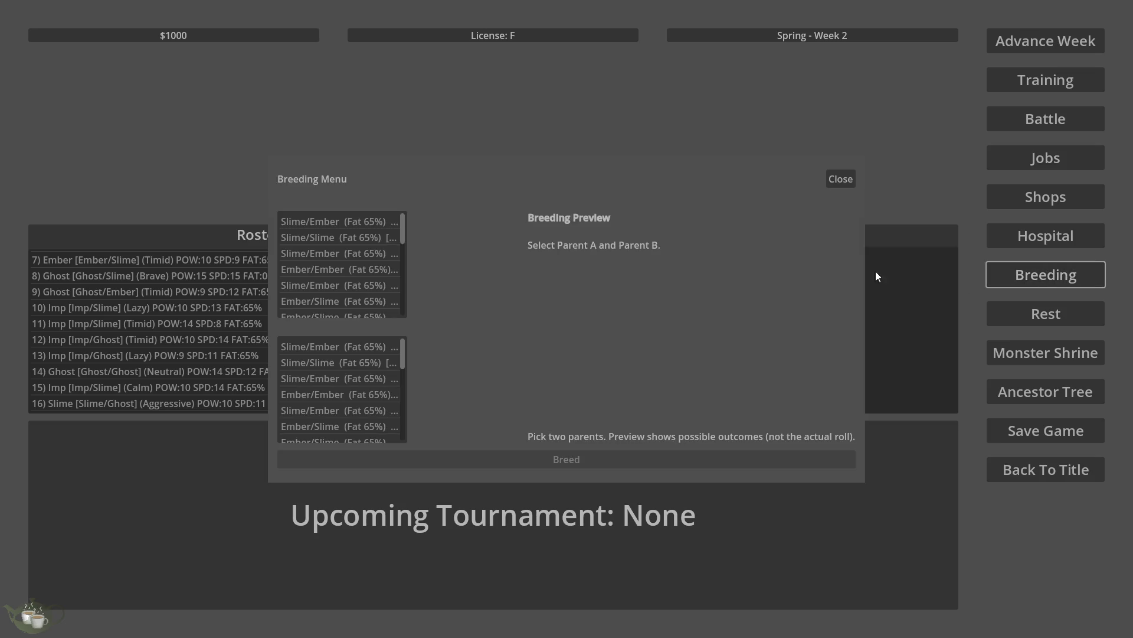
pyautogui.scroll(-2, 335, 279)
pyautogui.scroll(-2, 336, 280)
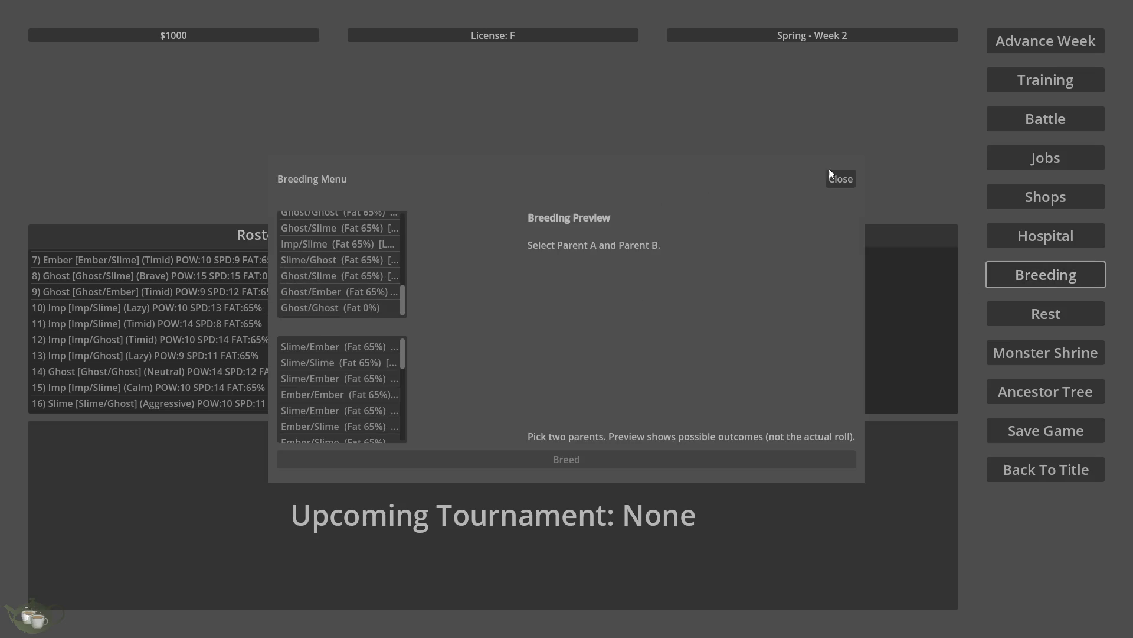
# Step: Leave Breeding, open the Family Tree and show Ghost/Ember (Calm)'s lineage
pyautogui.click(850, 179)
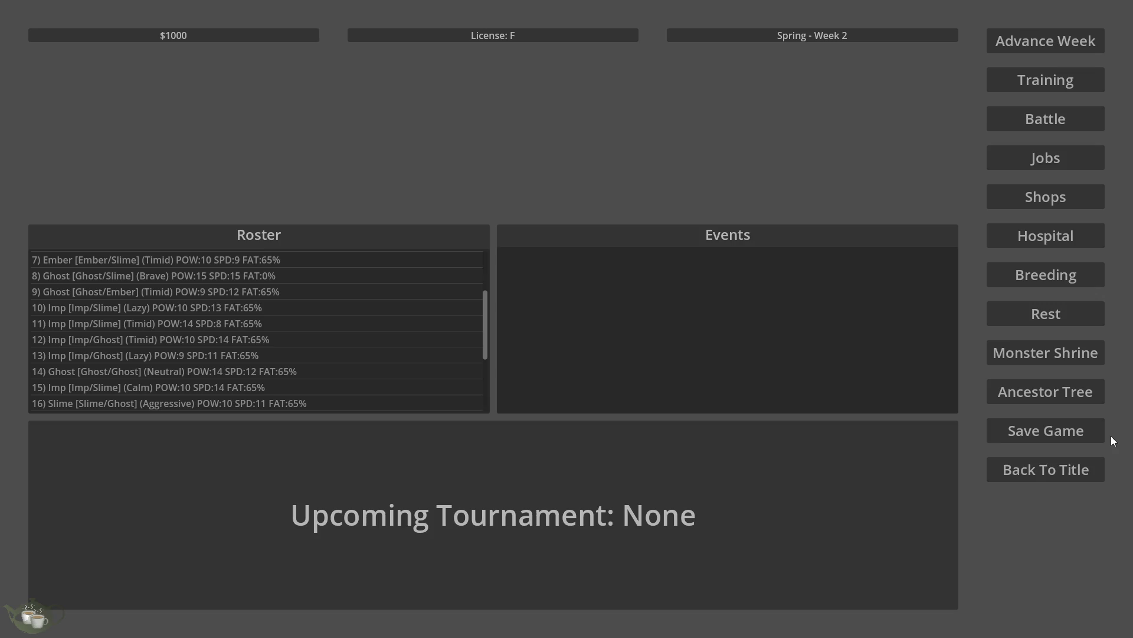
pyautogui.click(1028, 386)
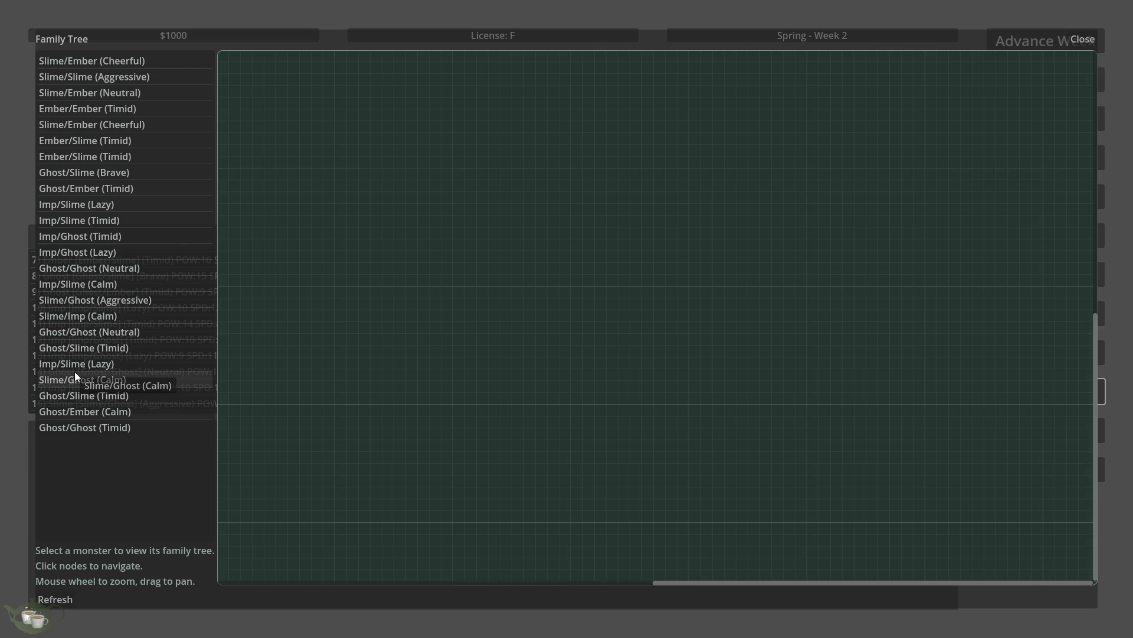
pyautogui.click(118, 413)
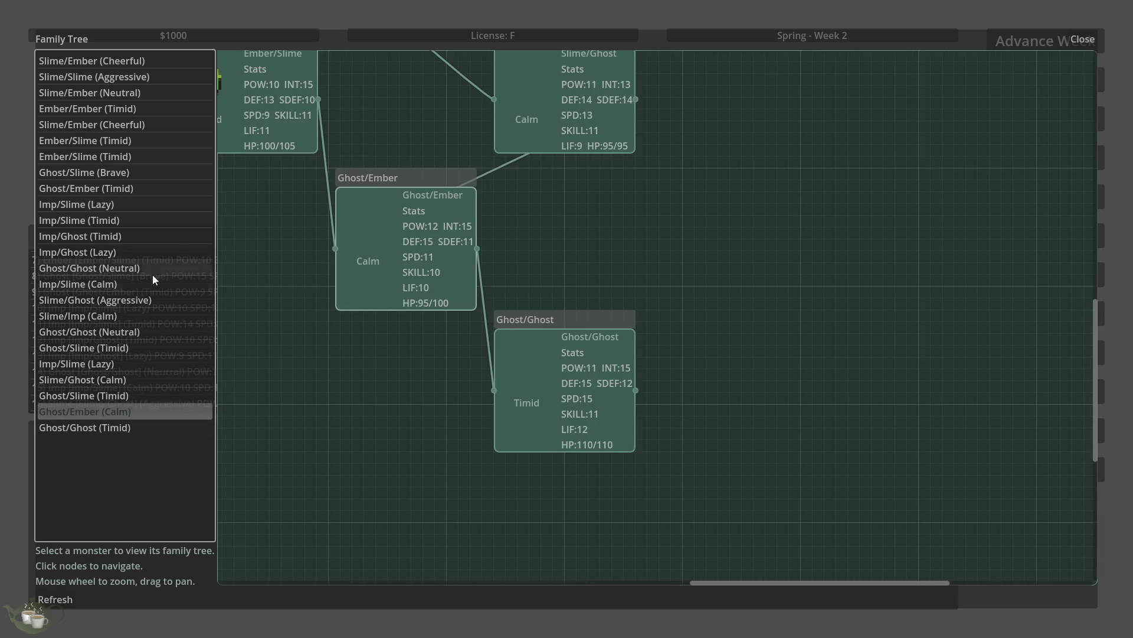
# Step: View the Ghost/Slime, Ghost/Ember, Imp/Slime, Imp/Ghost and lower Ember/Slime family trees
pyautogui.click(154, 175)
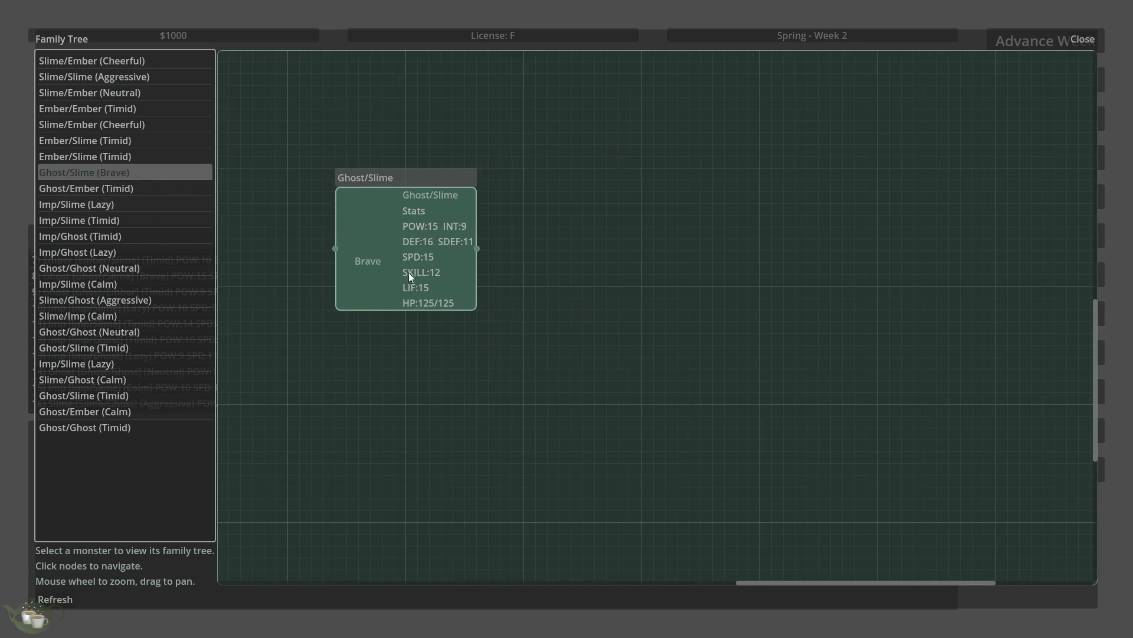
pyautogui.click(154, 189)
pyautogui.click(156, 217)
pyautogui.click(129, 253)
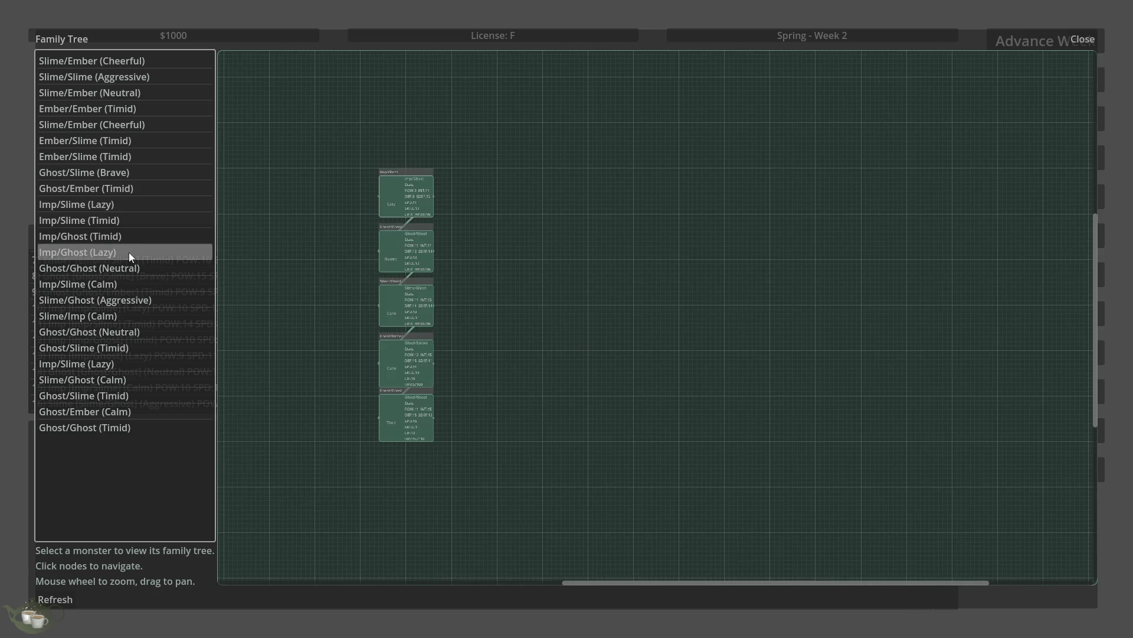
pyautogui.click(143, 155)
# Step: View the upper Ember/Slime, Ember/Ember, Slime/Slime and Slime/Ember (Cheerful) family trees
pyautogui.scroll(-3, 728, 458)
pyautogui.click(132, 139)
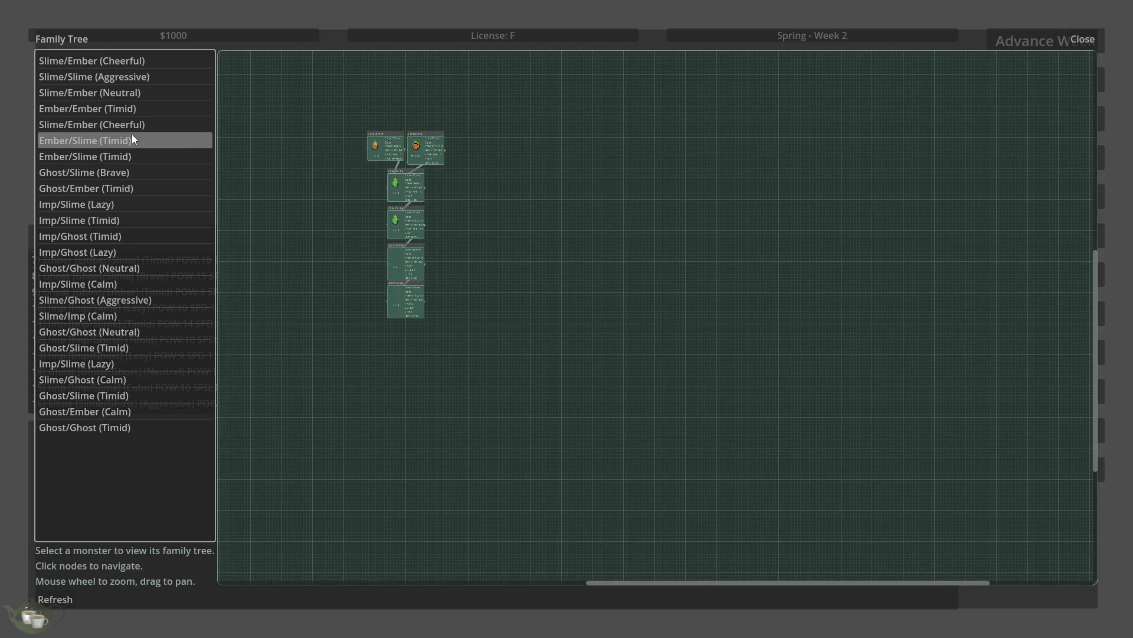
pyautogui.click(136, 114)
pyautogui.click(144, 77)
pyautogui.click(146, 59)
# Step: Recheck the Slime/Slime (Aggressive), Slime/Ember (Neutral) and Ember/Ember (Timid) trees
pyautogui.scroll(2, 344, 200)
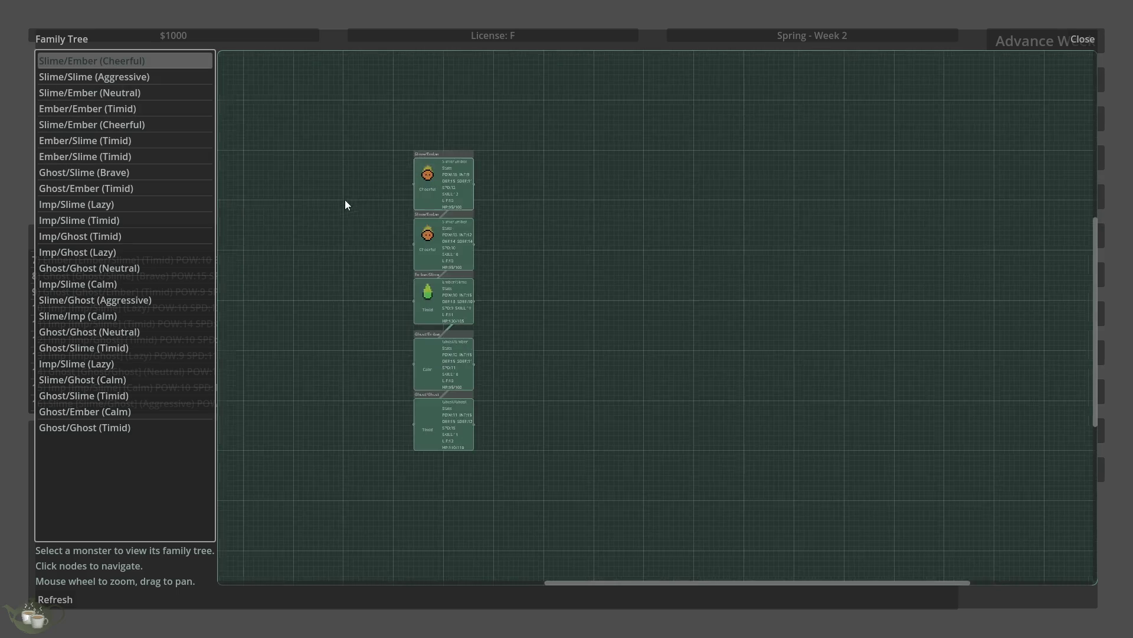
pyautogui.scroll(2, 435, 278)
pyautogui.scroll(-2, 355, 352)
pyautogui.scroll(2, 386, 401)
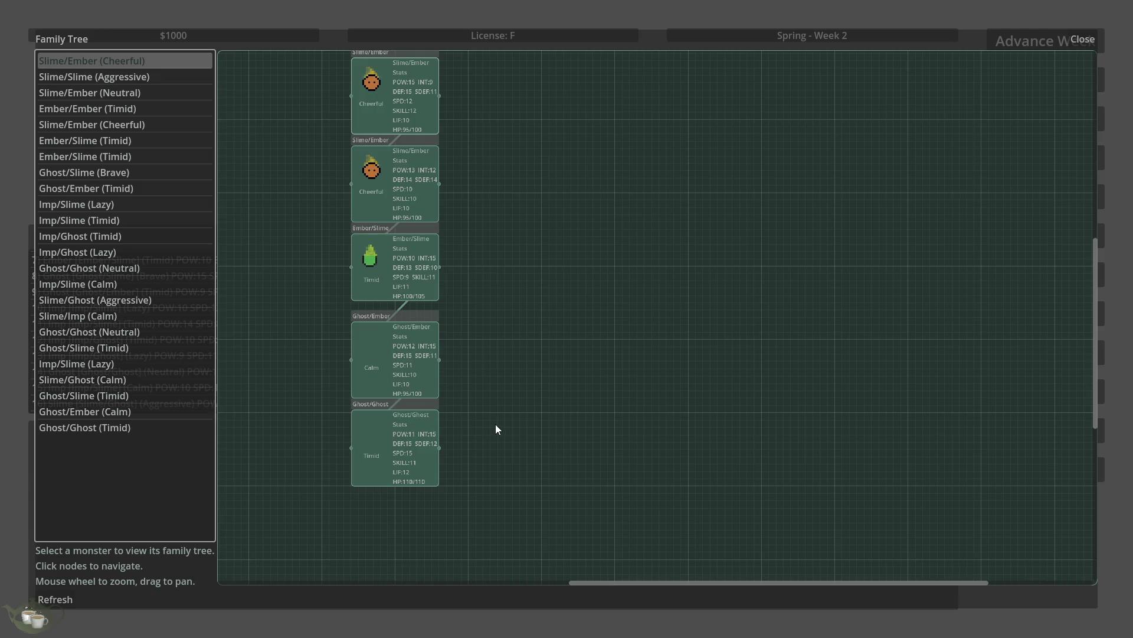
pyautogui.scroll(-2, 572, 433)
pyautogui.click(126, 75)
pyautogui.click(112, 92)
pyautogui.click(108, 108)
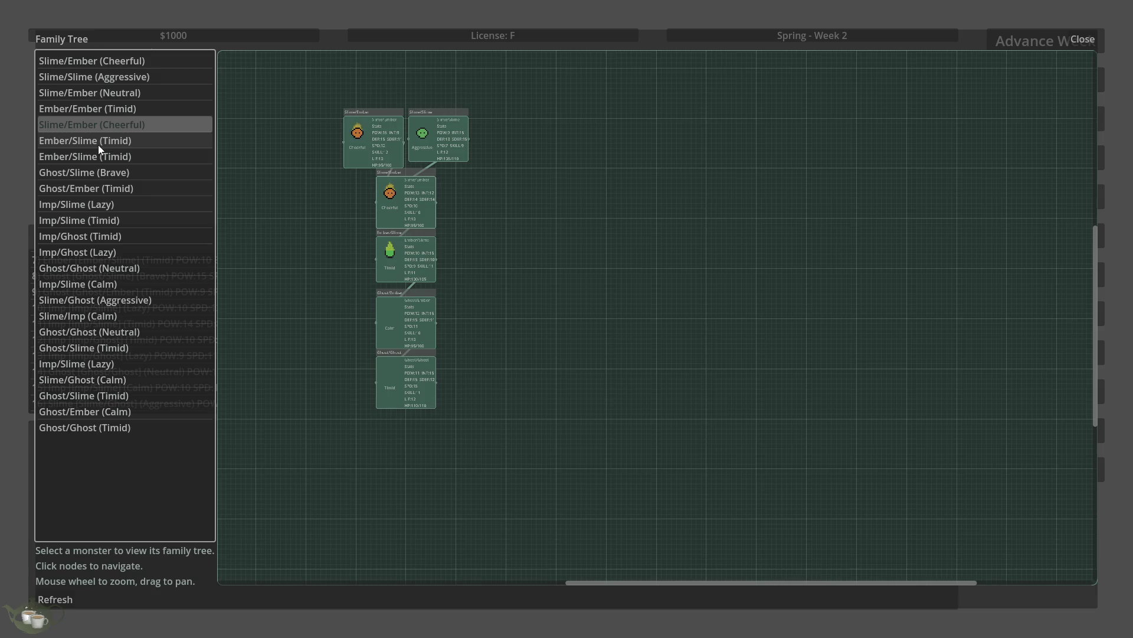
# Step: Show the first and then the second Ember/Slime (Timid) family tree
pyautogui.scroll(-1, 614, 304)
pyautogui.scroll(2, 611, 302)
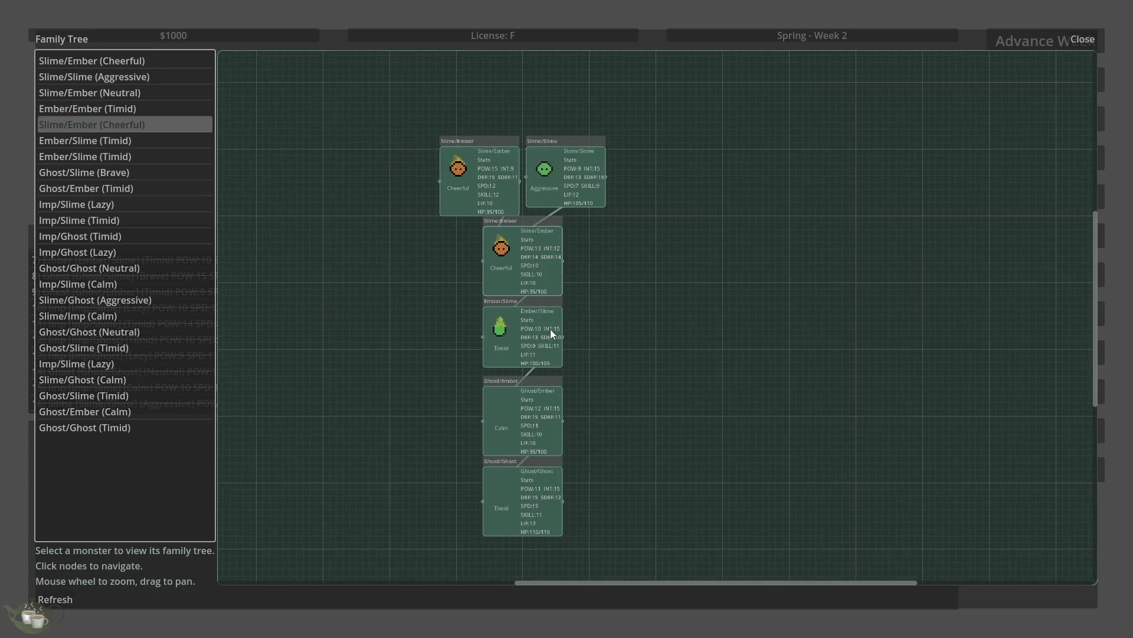
pyautogui.scroll(1, 497, 178)
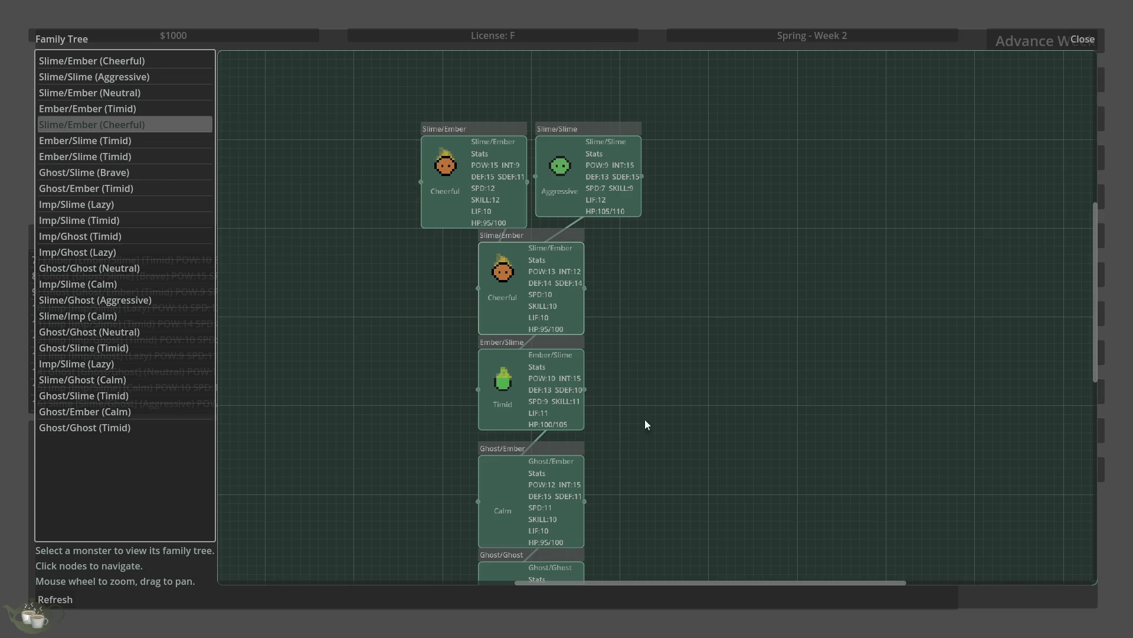
pyautogui.scroll(-2, 502, 323)
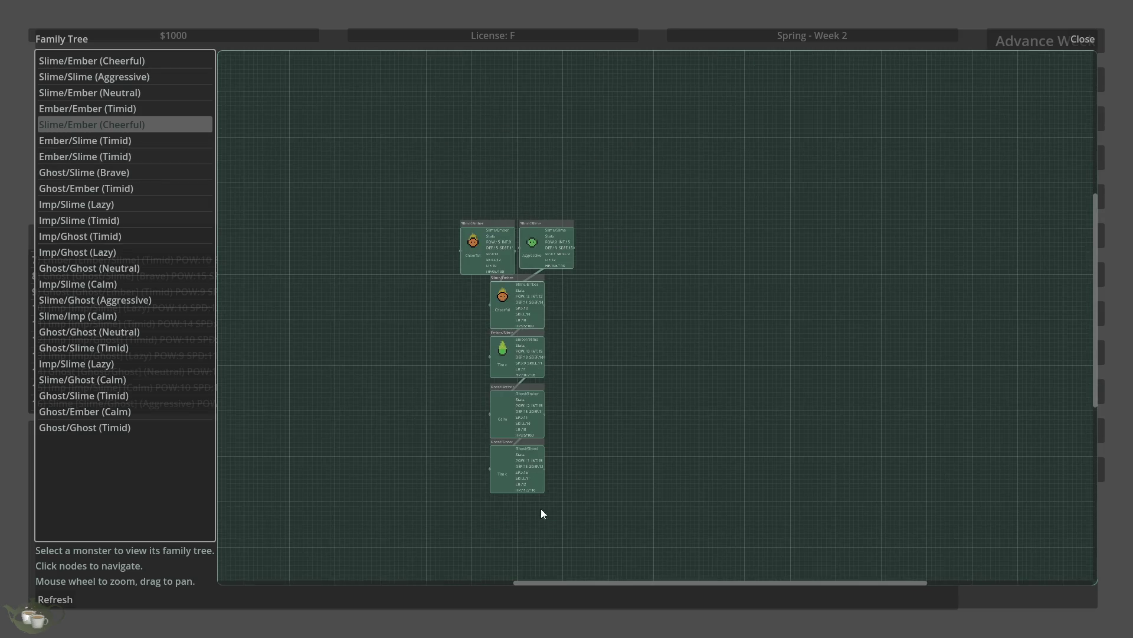
pyautogui.scroll(1, 498, 526)
pyautogui.scroll(-1, 552, 531)
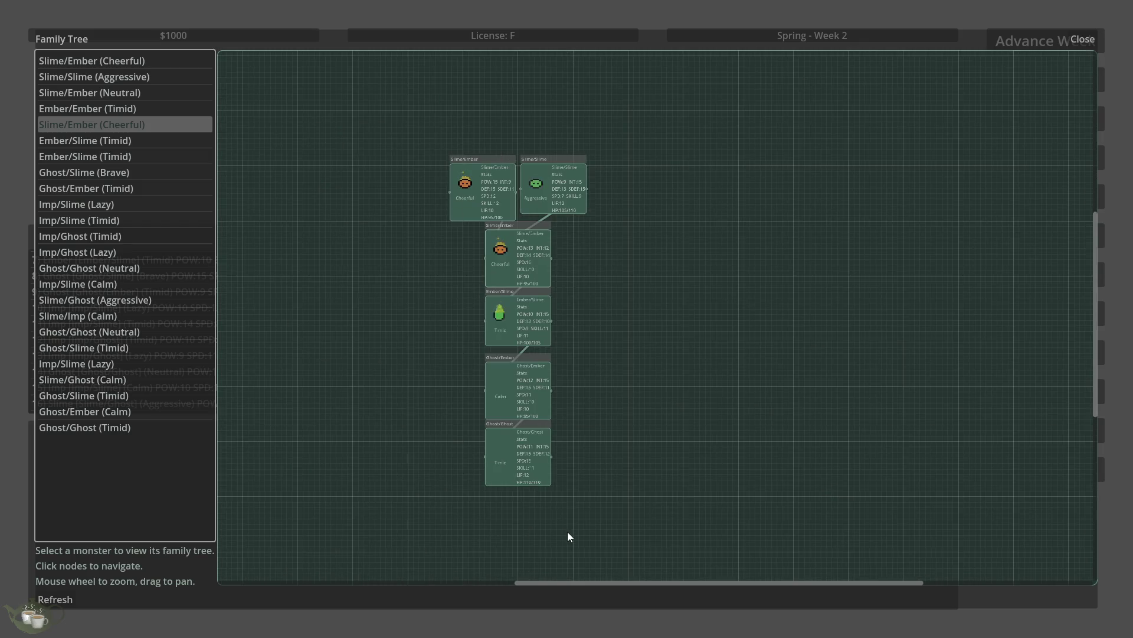
pyautogui.click(79, 140)
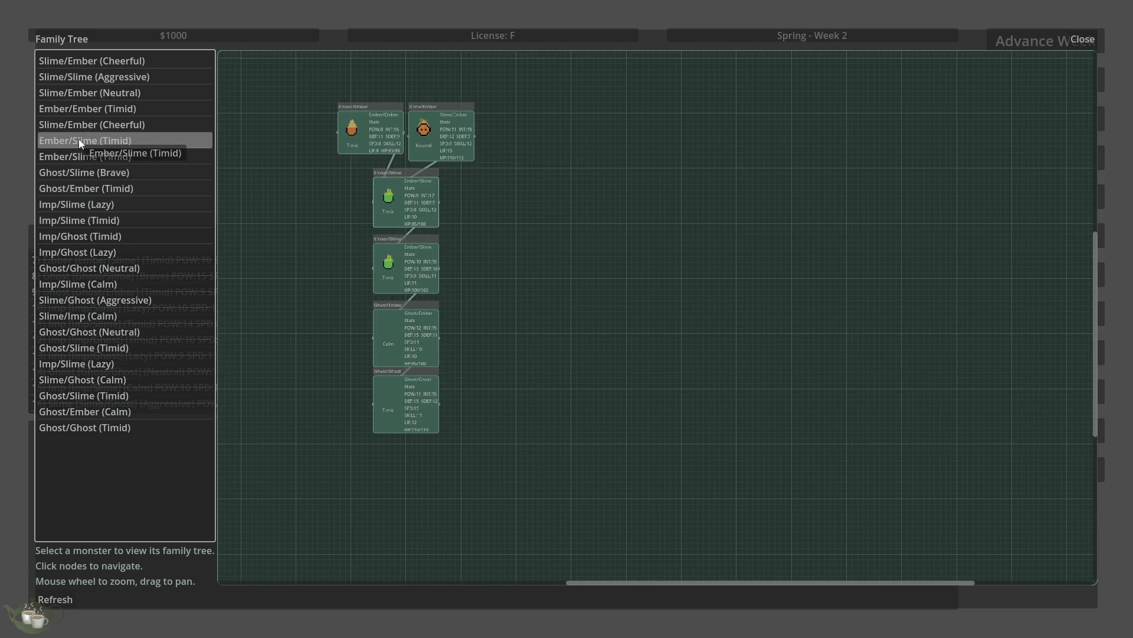
pyautogui.click(105, 158)
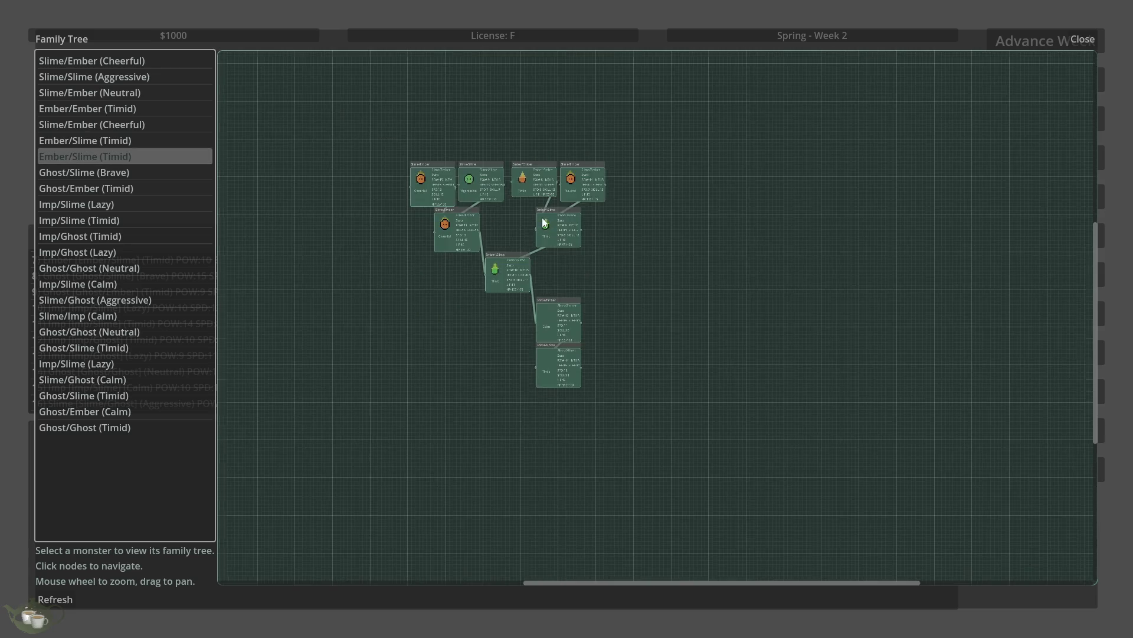
# Step: Scroll through the Ember/Slime (Timid) lineage, then close the Family Tree
pyautogui.scroll(3, 543, 215)
pyautogui.scroll(-2, 643, 186)
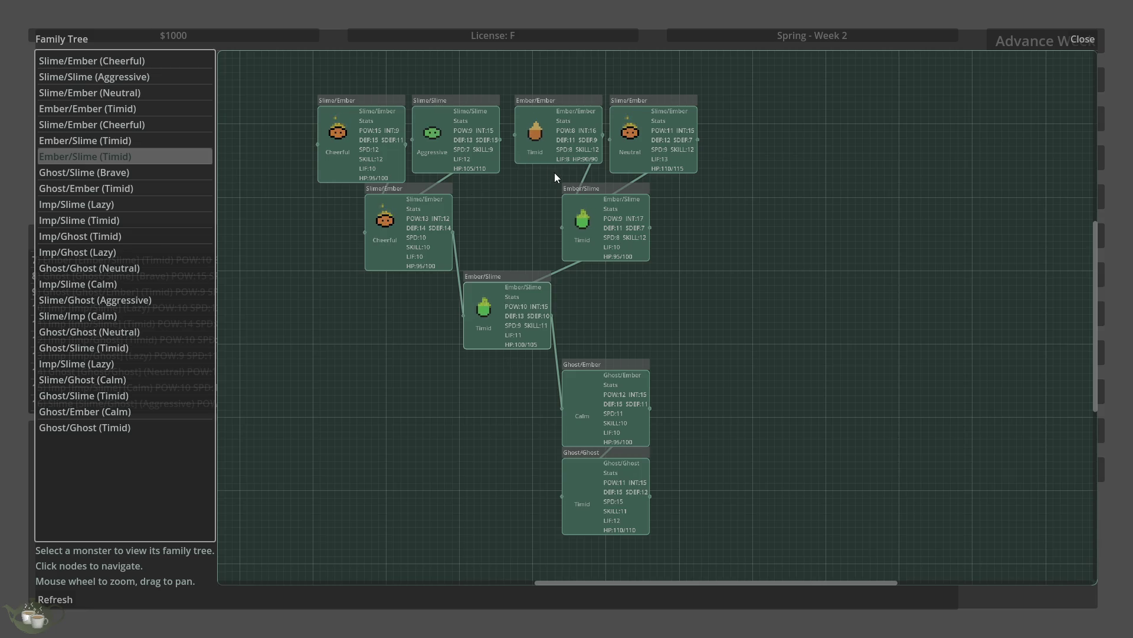
pyautogui.scroll(1, 424, 76)
pyautogui.scroll(4, 487, 94)
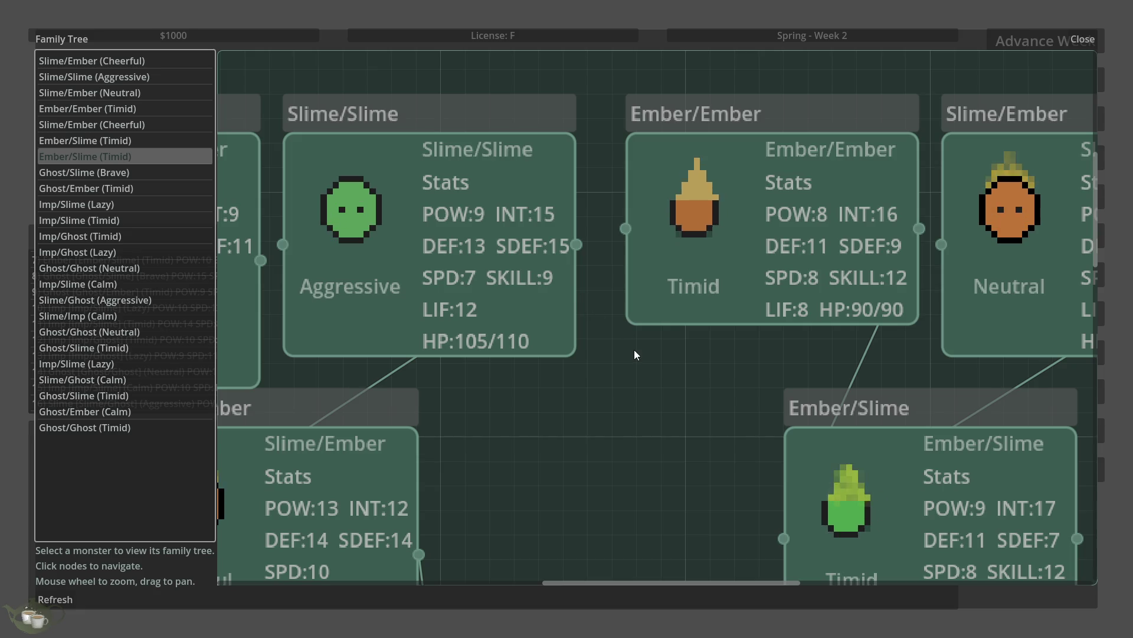
pyautogui.scroll(-2, 433, 272)
pyautogui.scroll(-2, 434, 271)
pyautogui.scroll(-3, 768, 295)
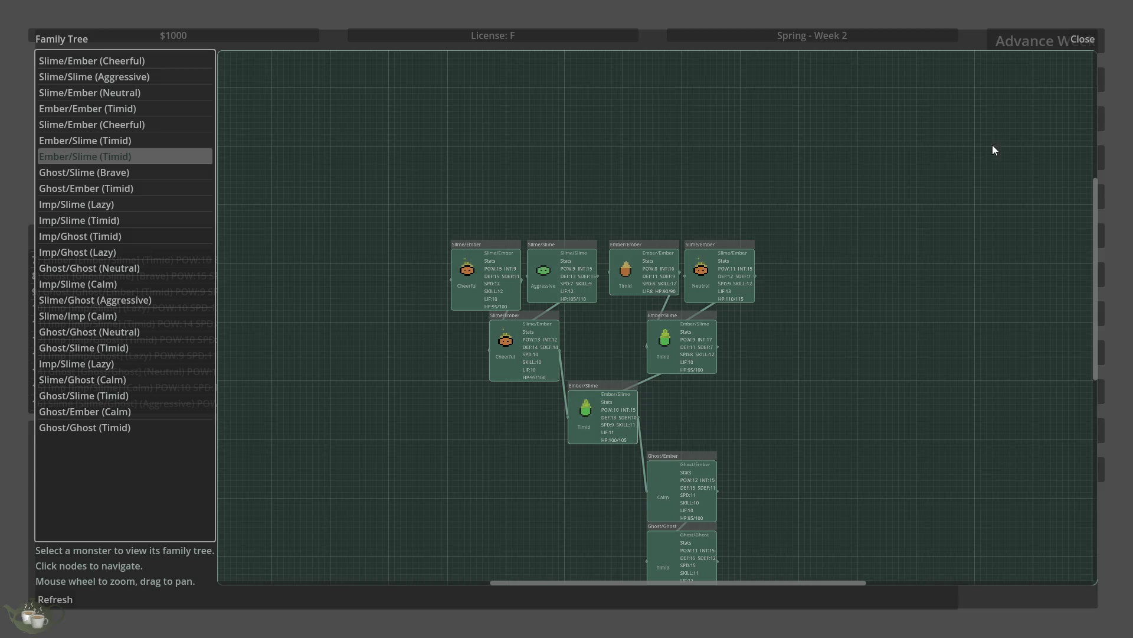
pyautogui.click(1083, 40)
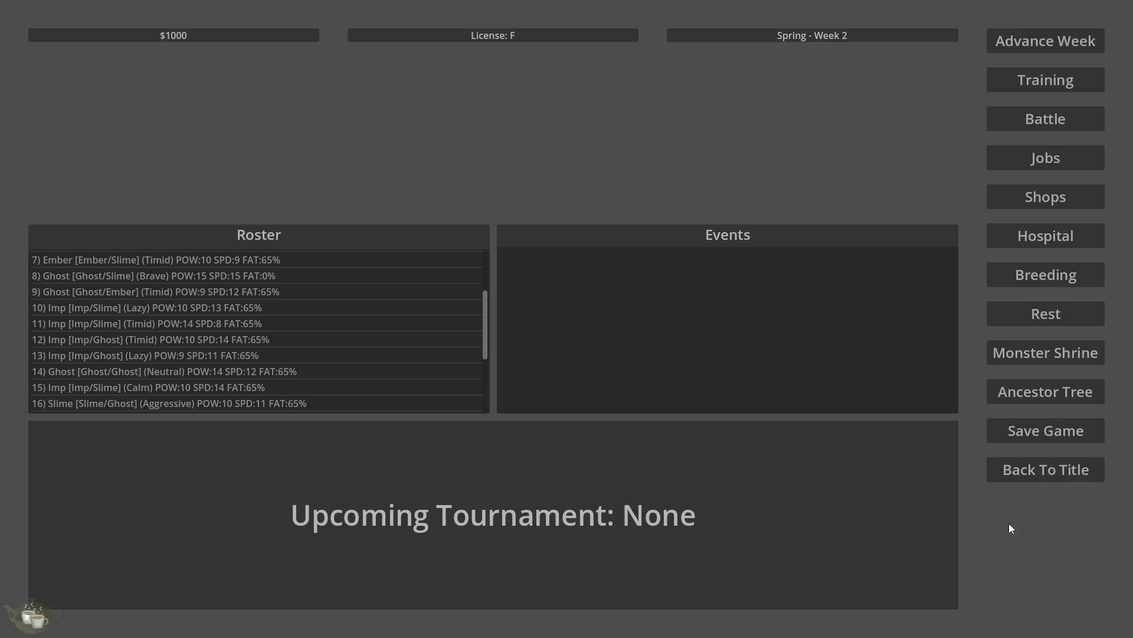
# Step: Return to the title, view the Options Input tab, then open Load Game
pyautogui.click(1038, 475)
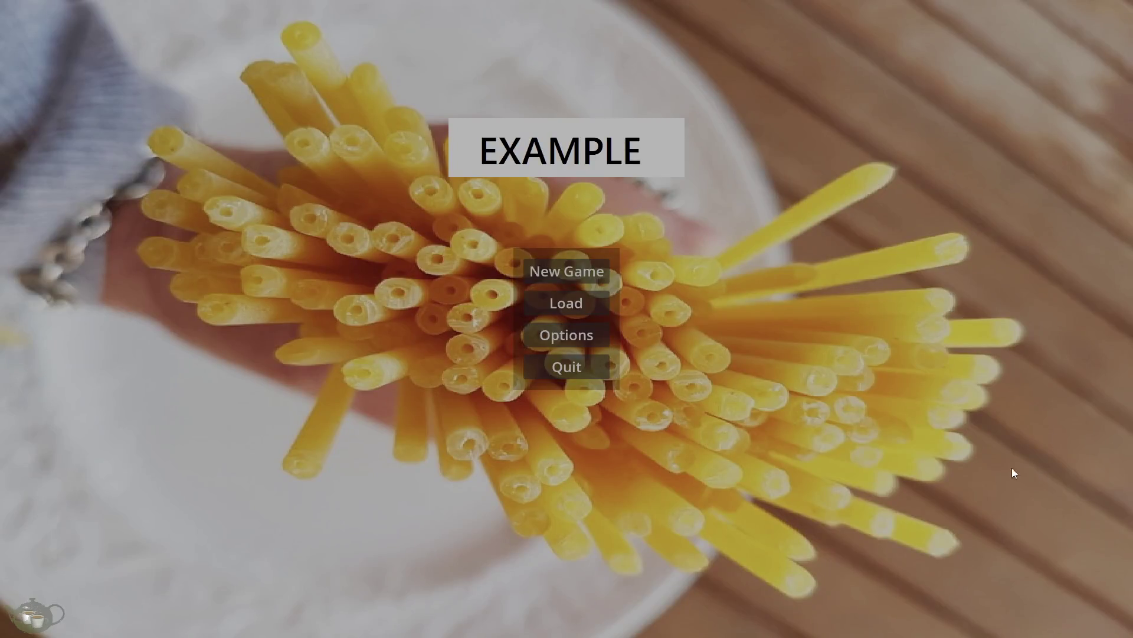
pyautogui.click(581, 335)
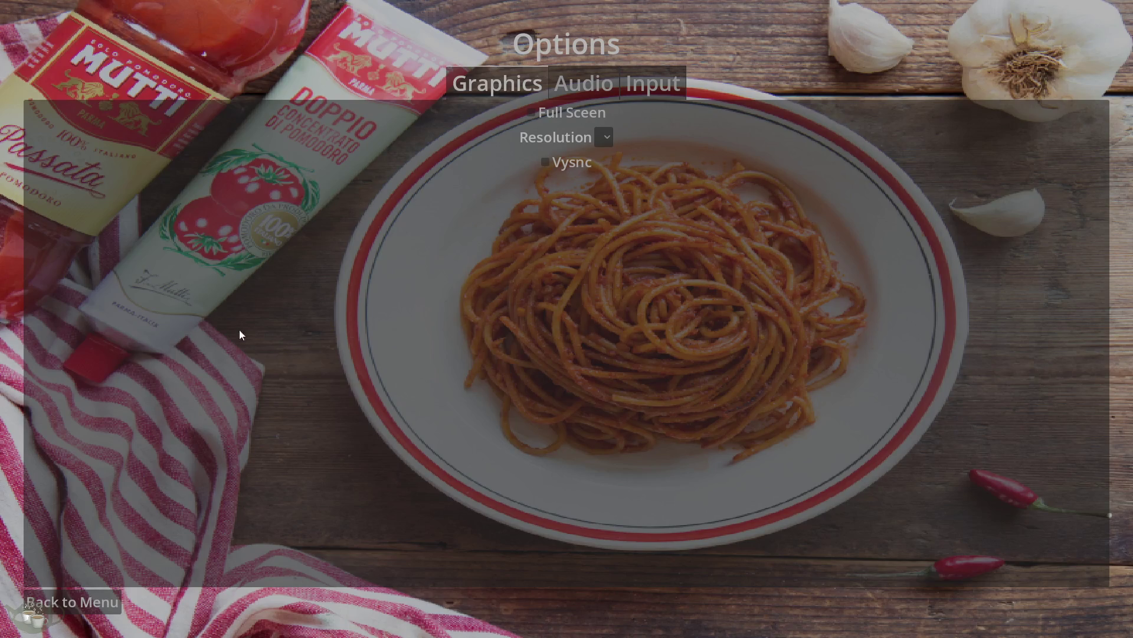
pyautogui.click(680, 81)
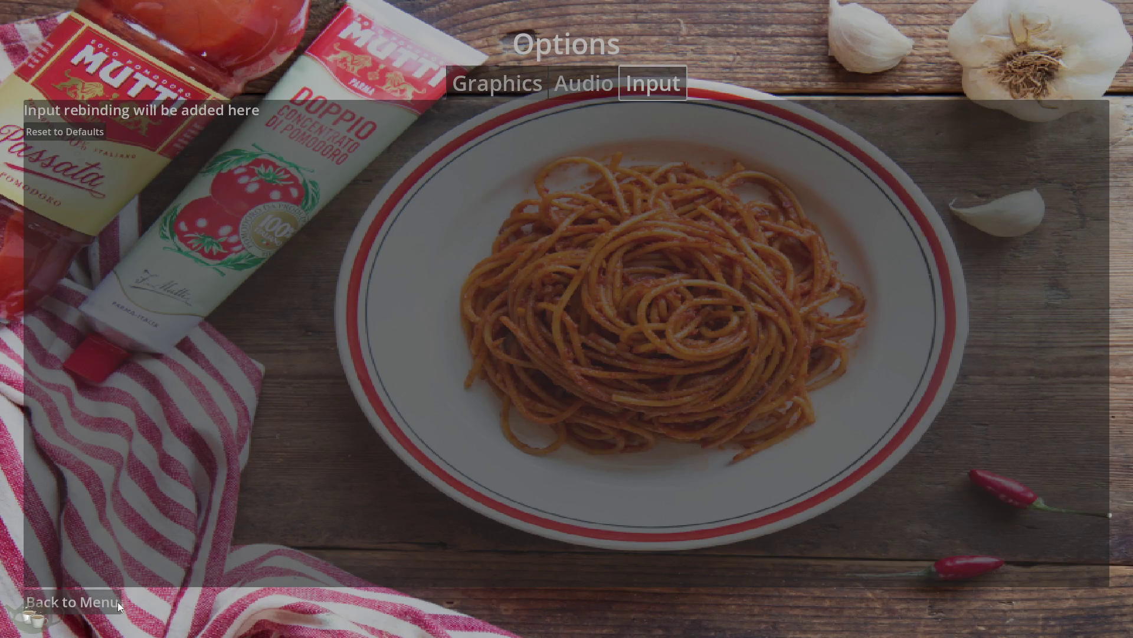
pyautogui.click(118, 601)
pyautogui.click(562, 309)
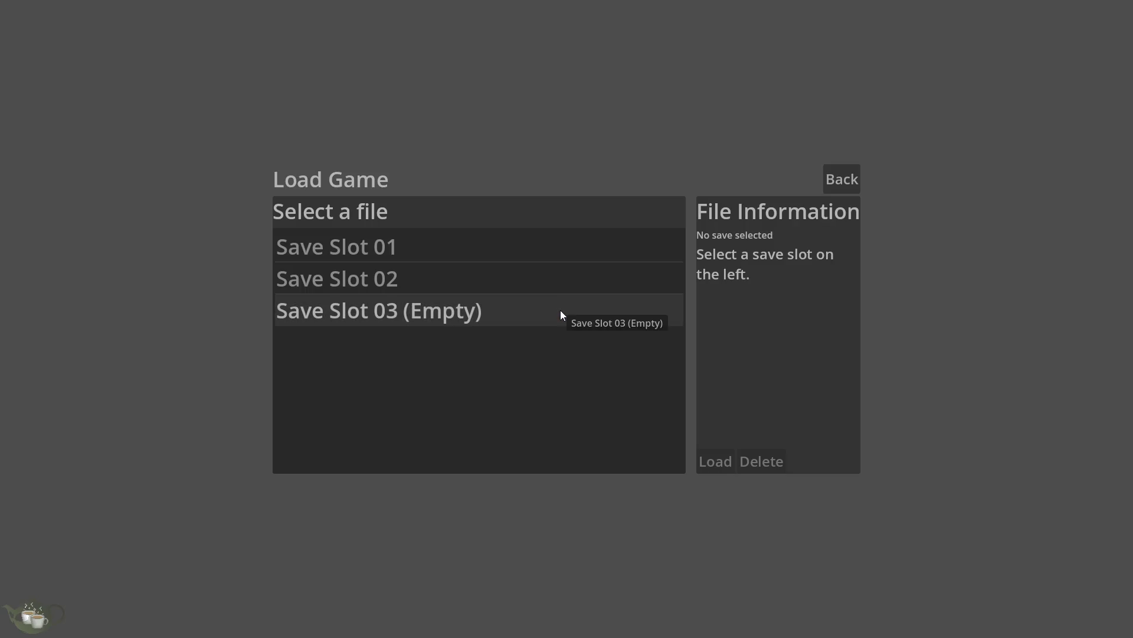
# Step: Inspect Save Slots 01 and 02, then back out to the title and start the game
pyautogui.click(440, 250)
pyautogui.click(462, 266)
pyautogui.click(843, 177)
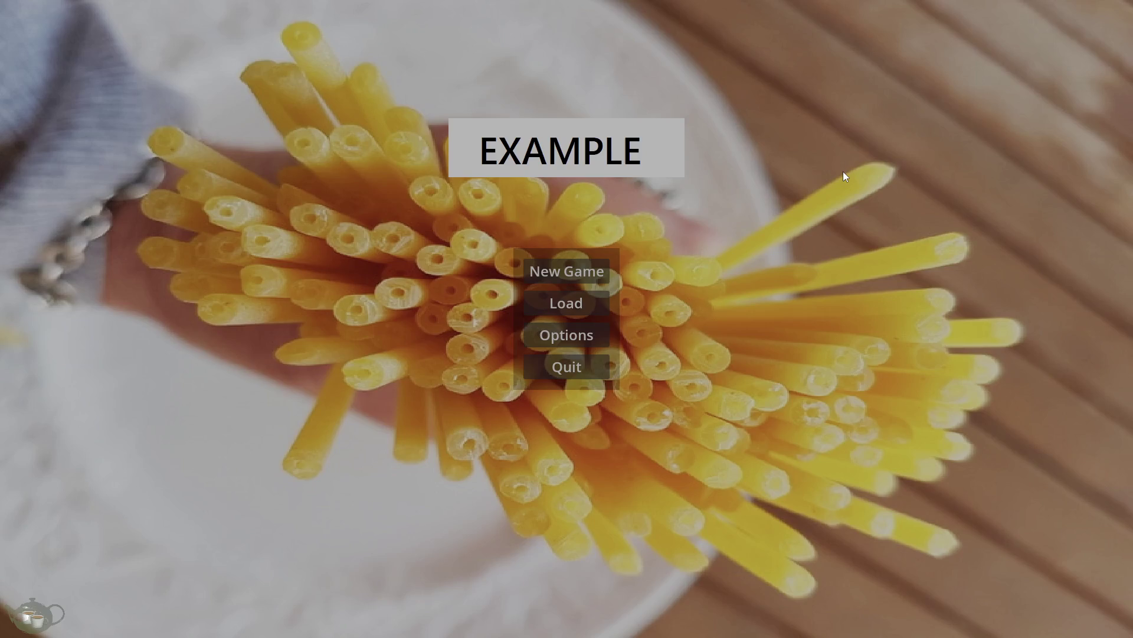
pyautogui.click(582, 269)
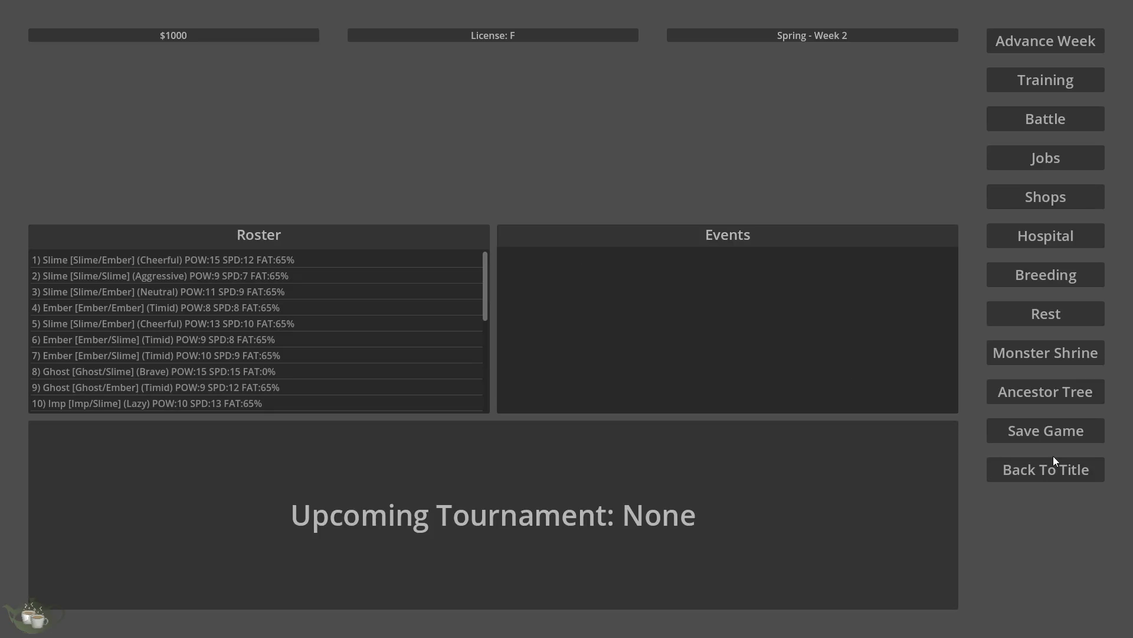
# Step: Save into empty Slot 3, overwrite Slot 2, then return to the title screen
pyautogui.click(1032, 436)
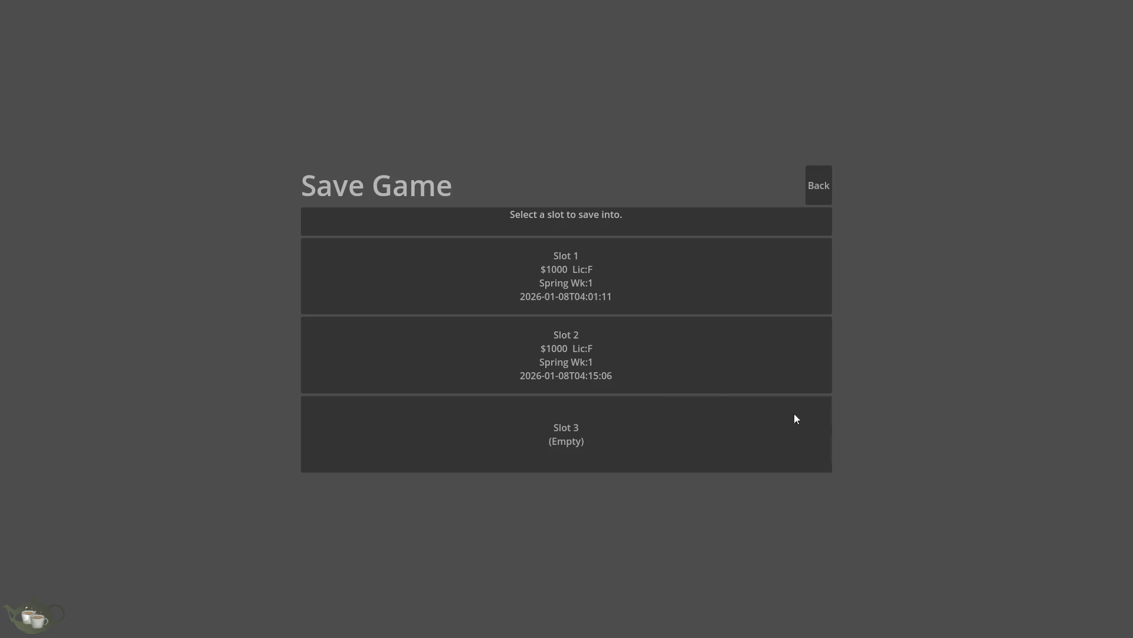
pyautogui.click(639, 420)
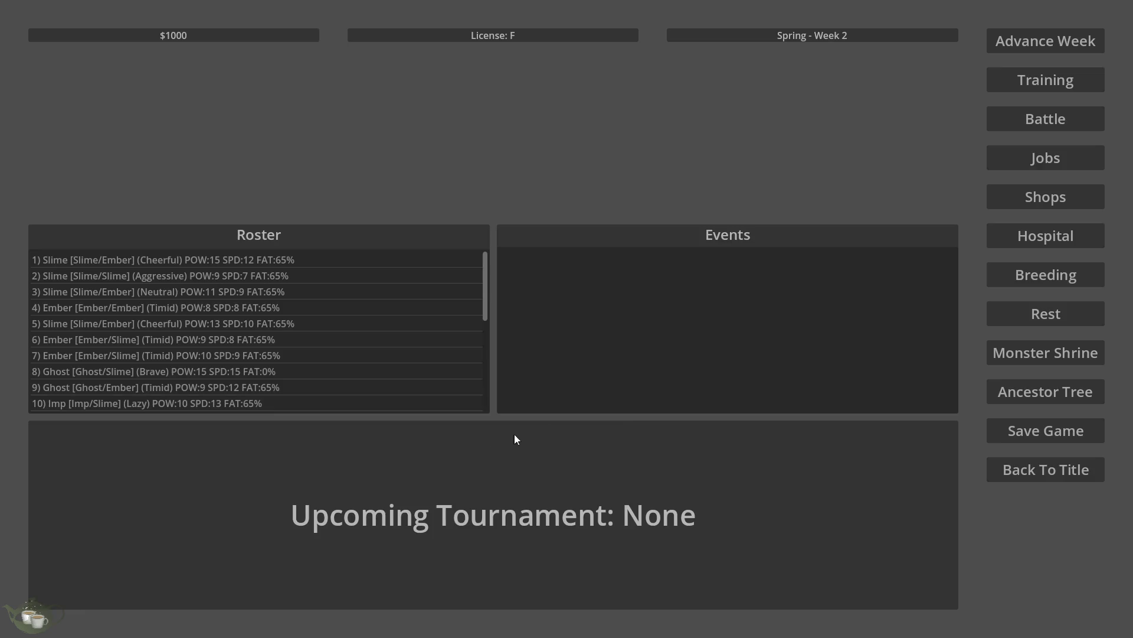
pyautogui.click(1046, 434)
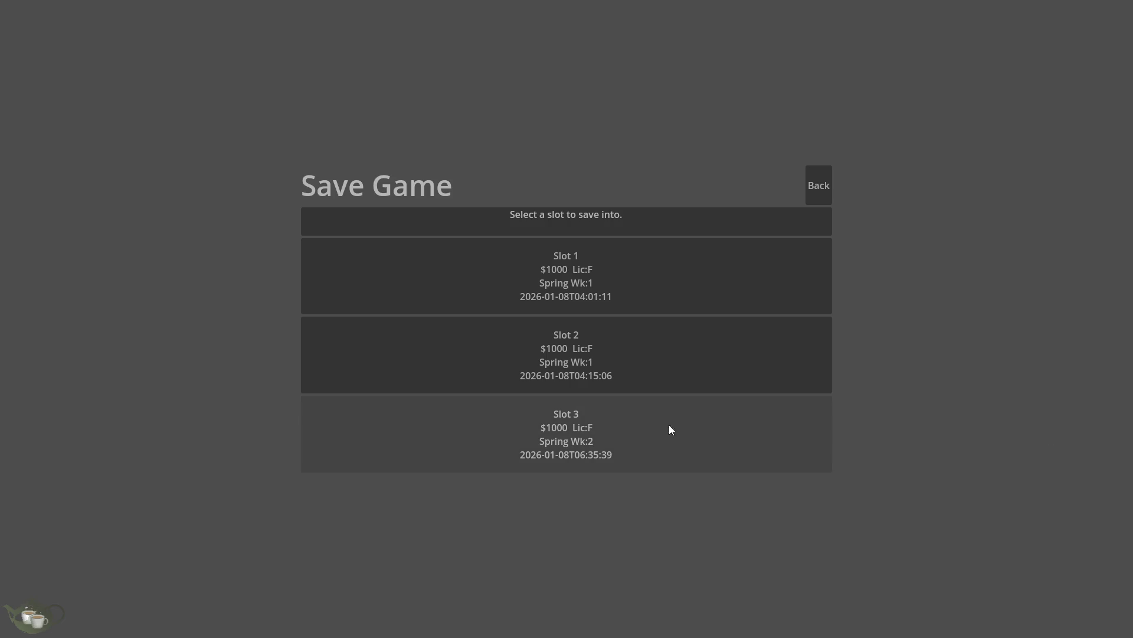
pyautogui.click(512, 368)
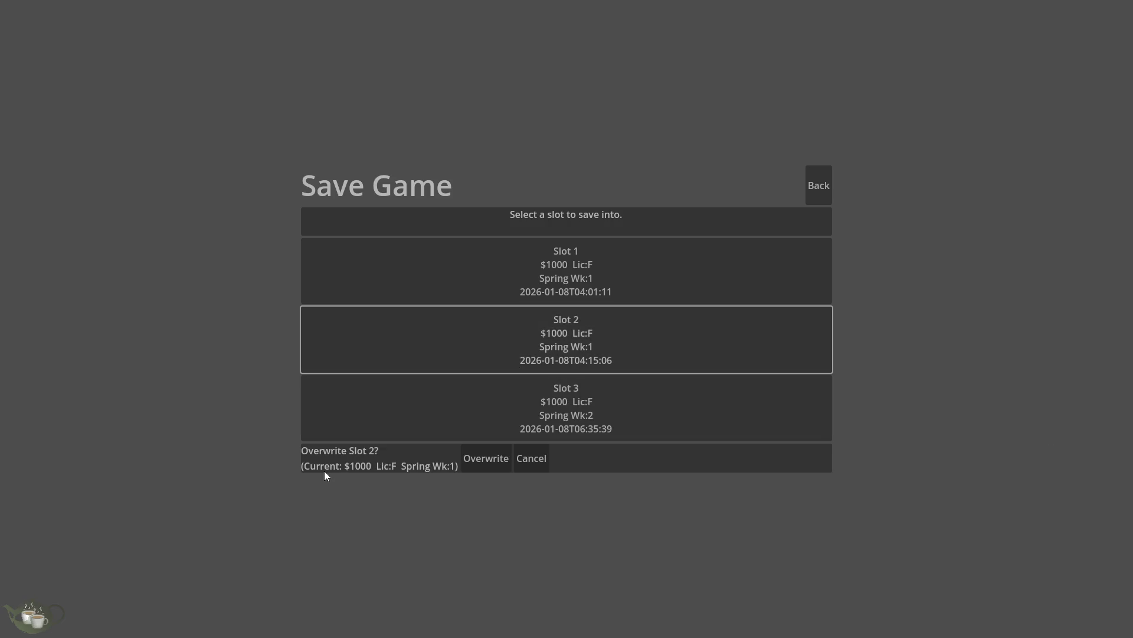
pyautogui.click(494, 455)
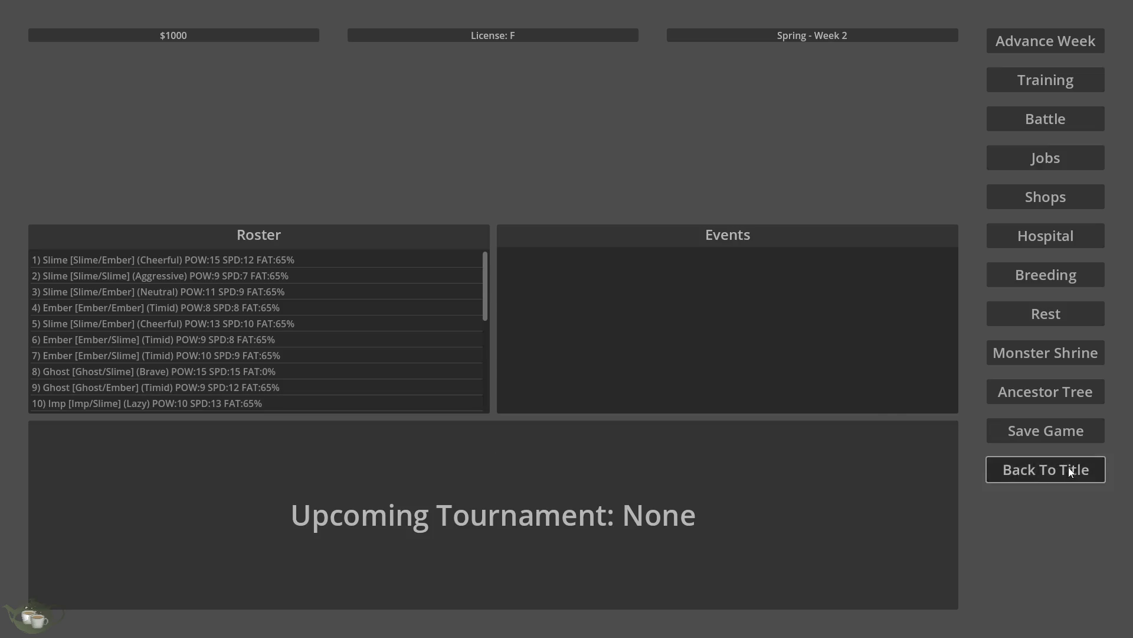
pyautogui.click(1009, 469)
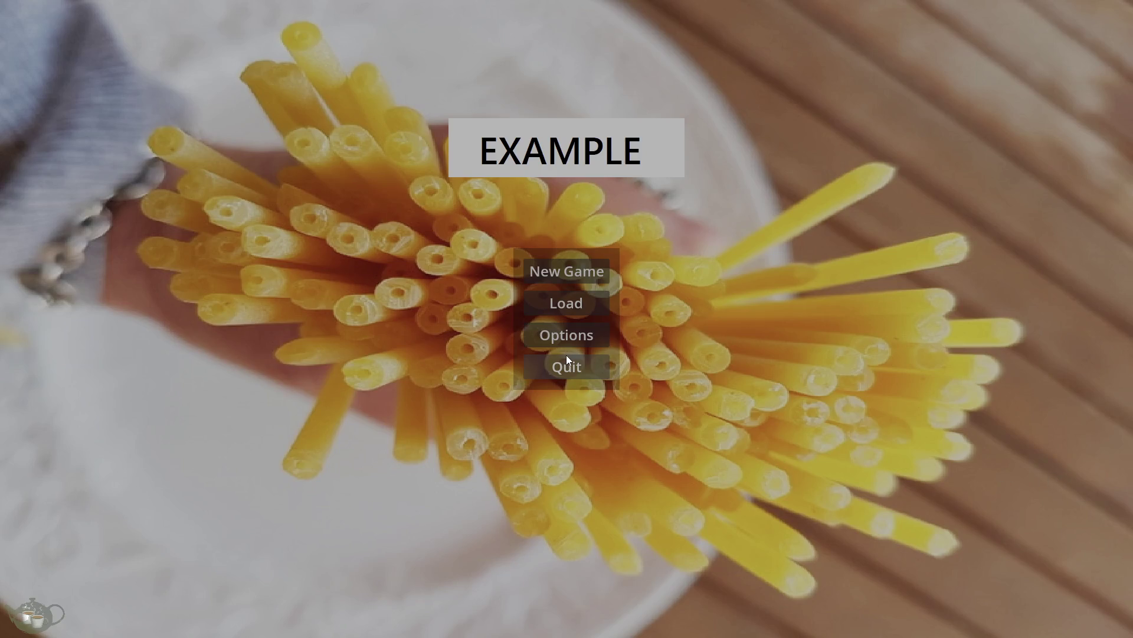
# Step: Compare Save Slots 01 and 02, then load Slot 01's Spring Week 1 game
pyautogui.click(603, 300)
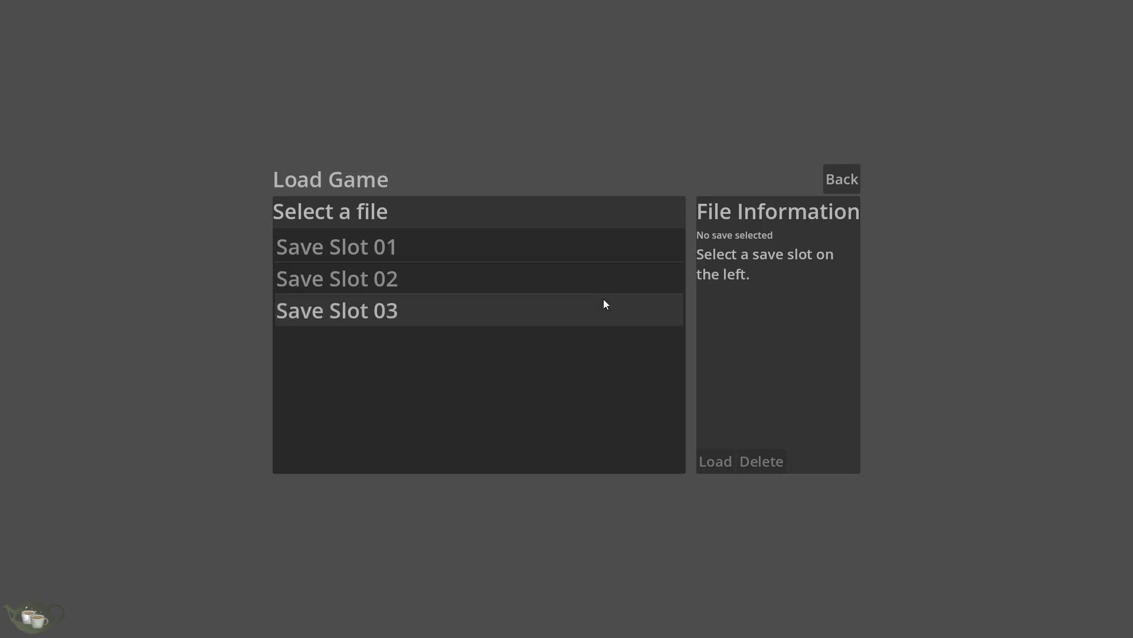
pyautogui.click(411, 256)
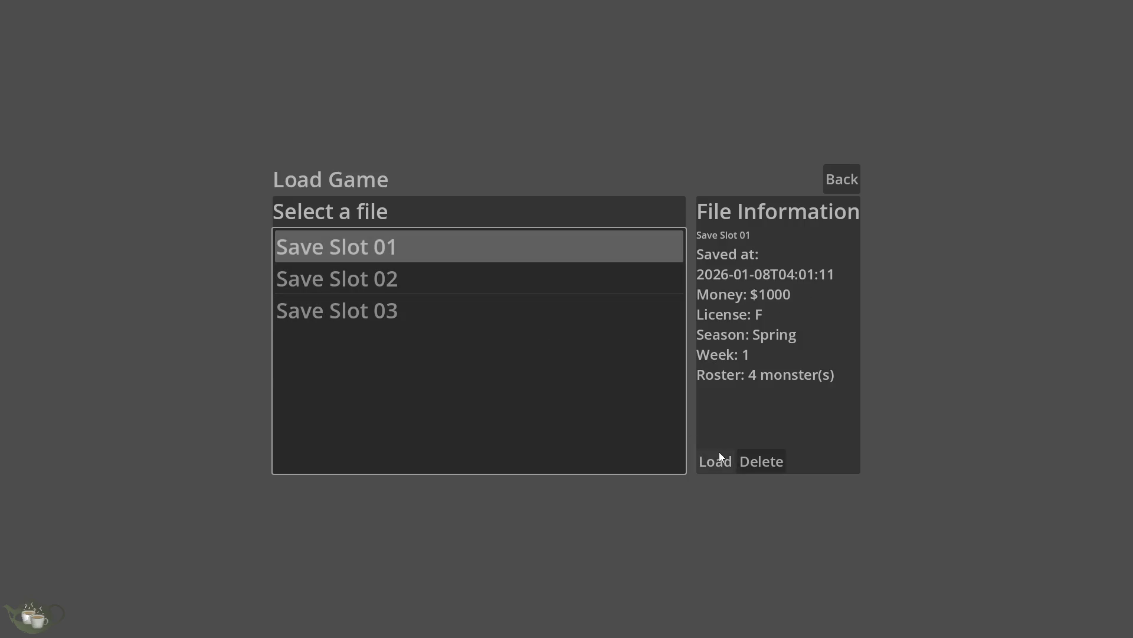
pyautogui.click(411, 278)
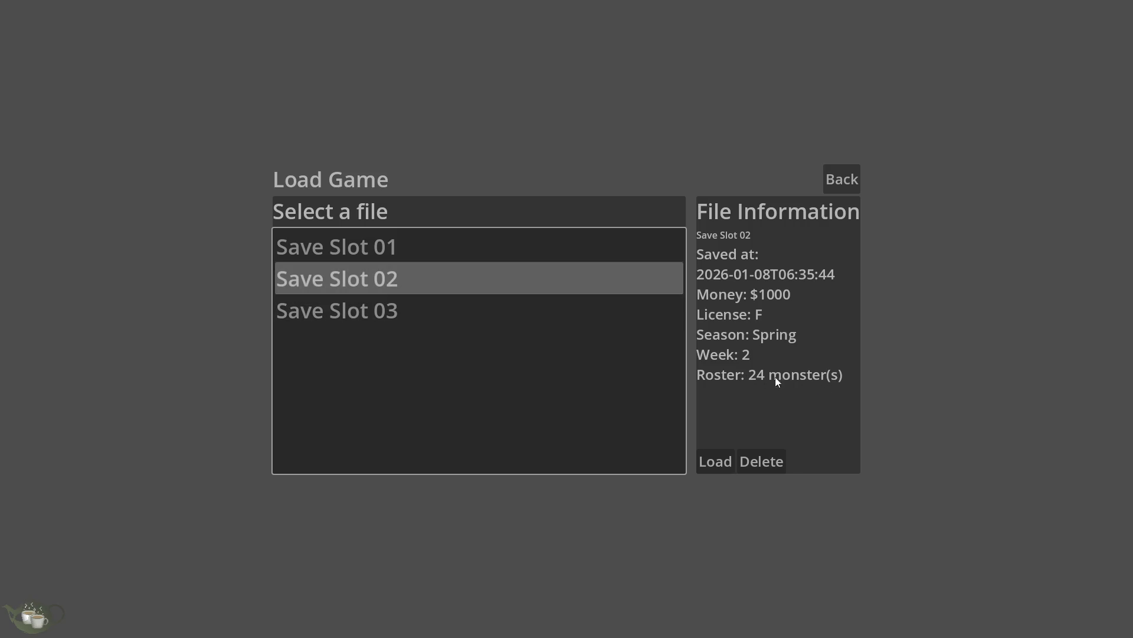
pyautogui.click(427, 253)
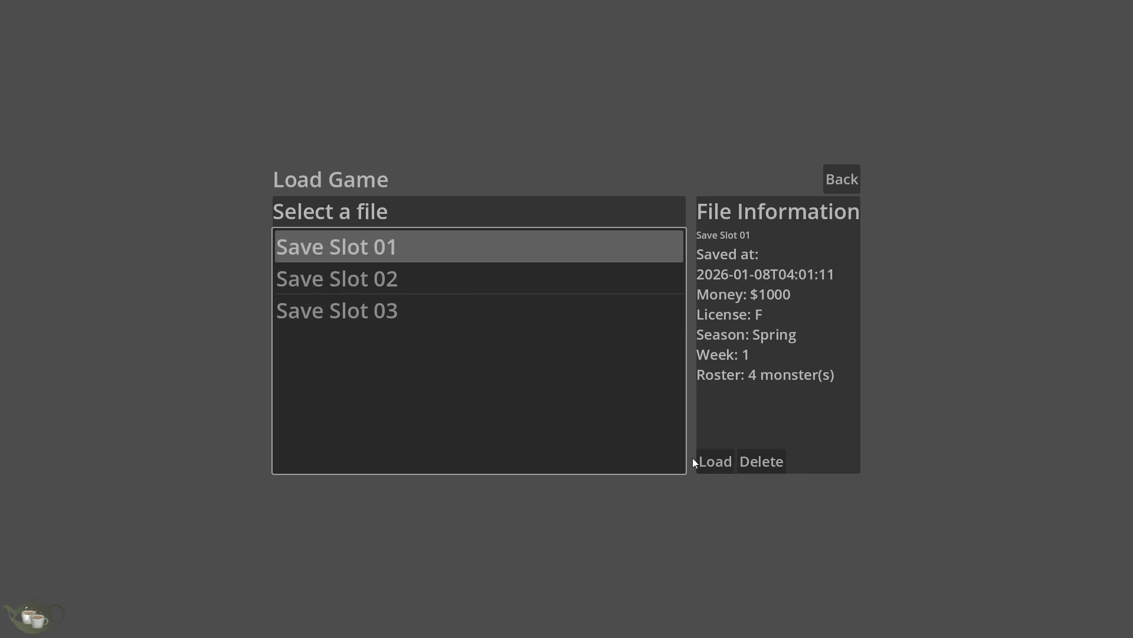
pyautogui.click(696, 459)
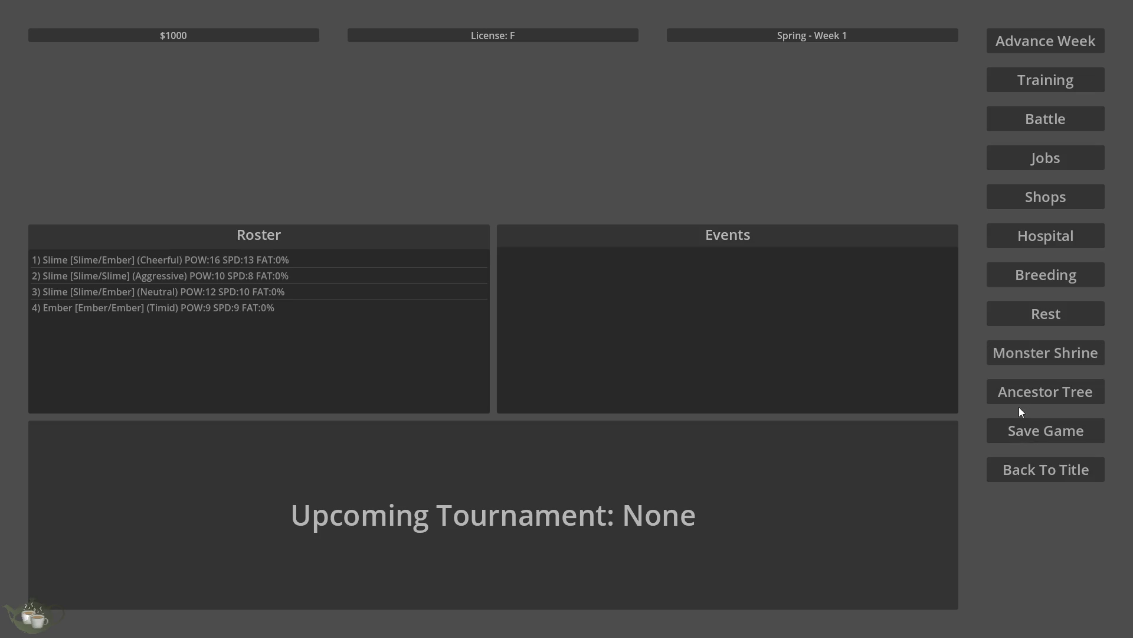
# Step: Preview Slime/Ember × Slime/Slime in Breeding, then close it and open the Family Tree
pyautogui.click(1056, 276)
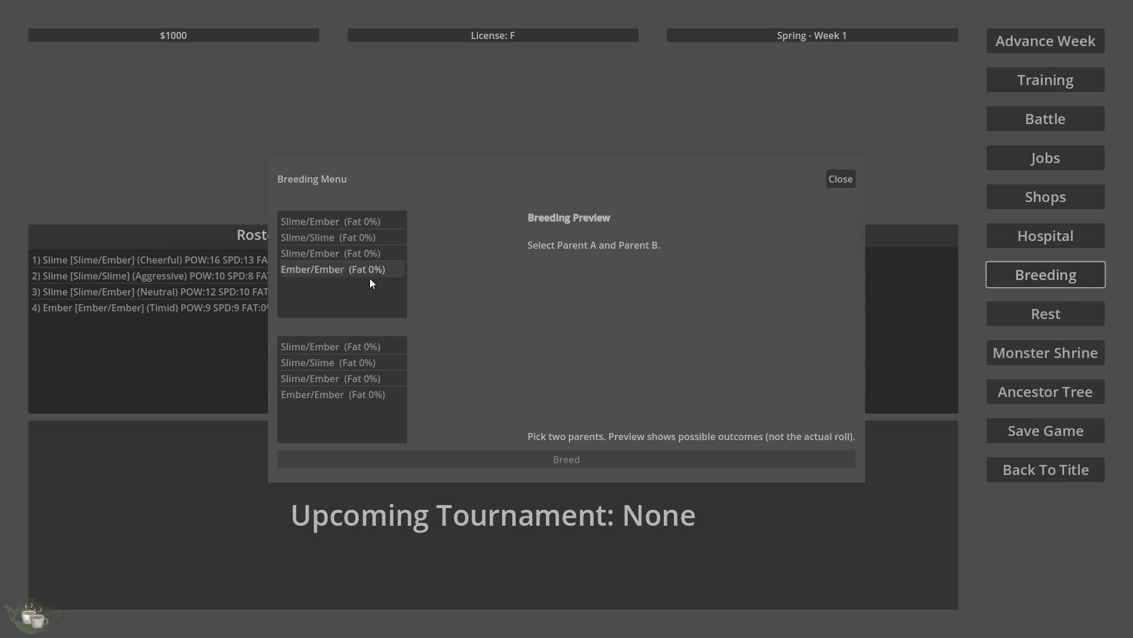
pyautogui.click(325, 224)
pyautogui.click(362, 346)
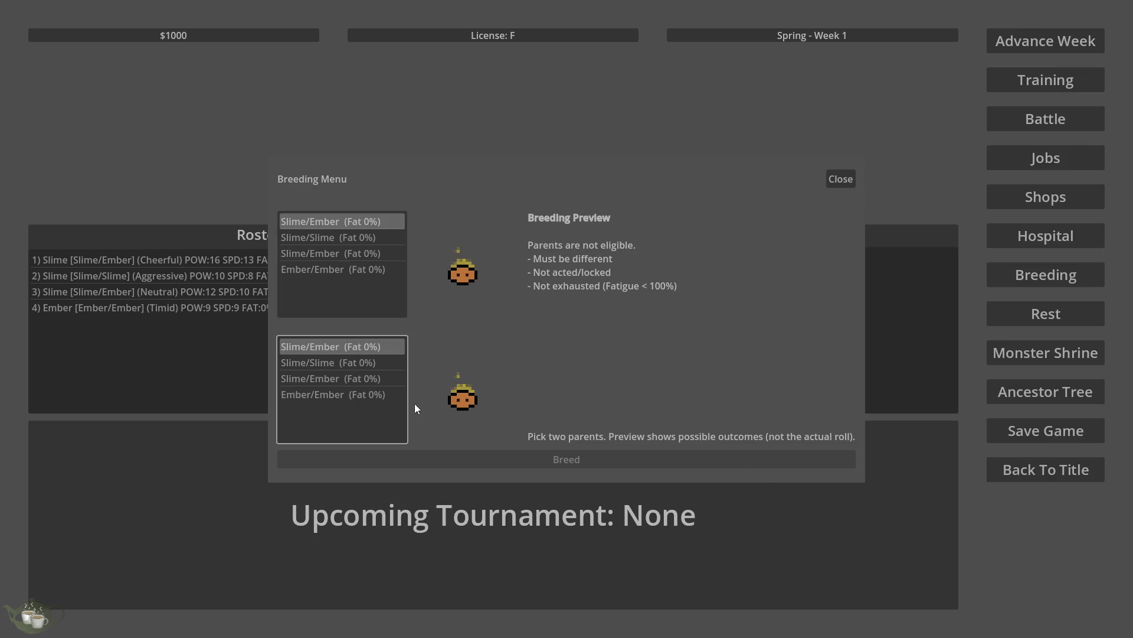
pyautogui.click(363, 363)
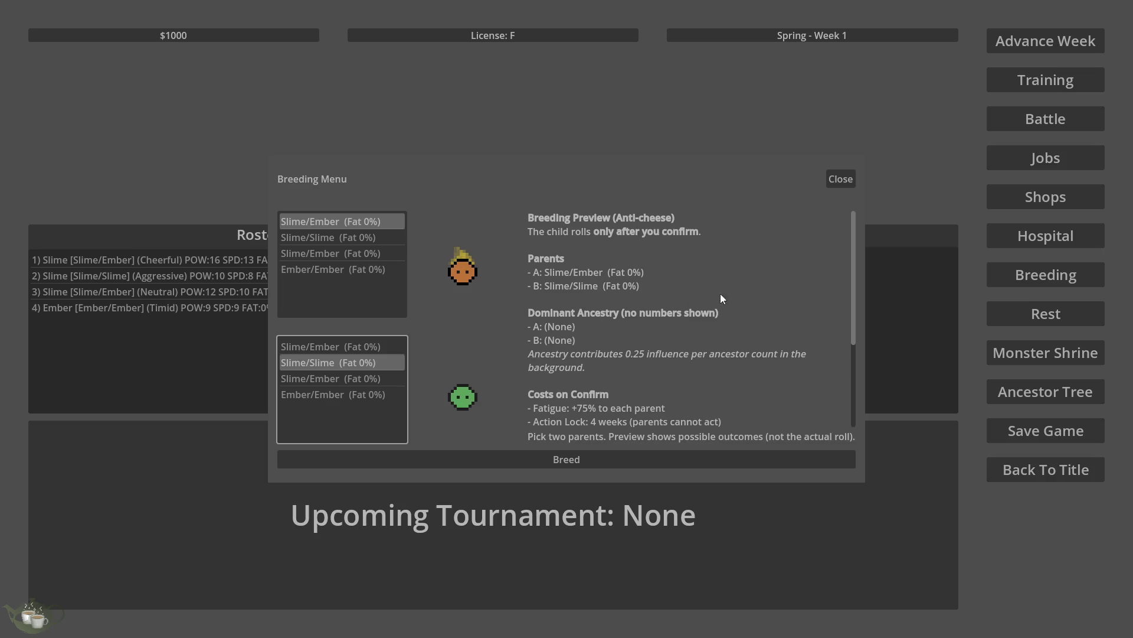
pyautogui.scroll(-1, 625, 295)
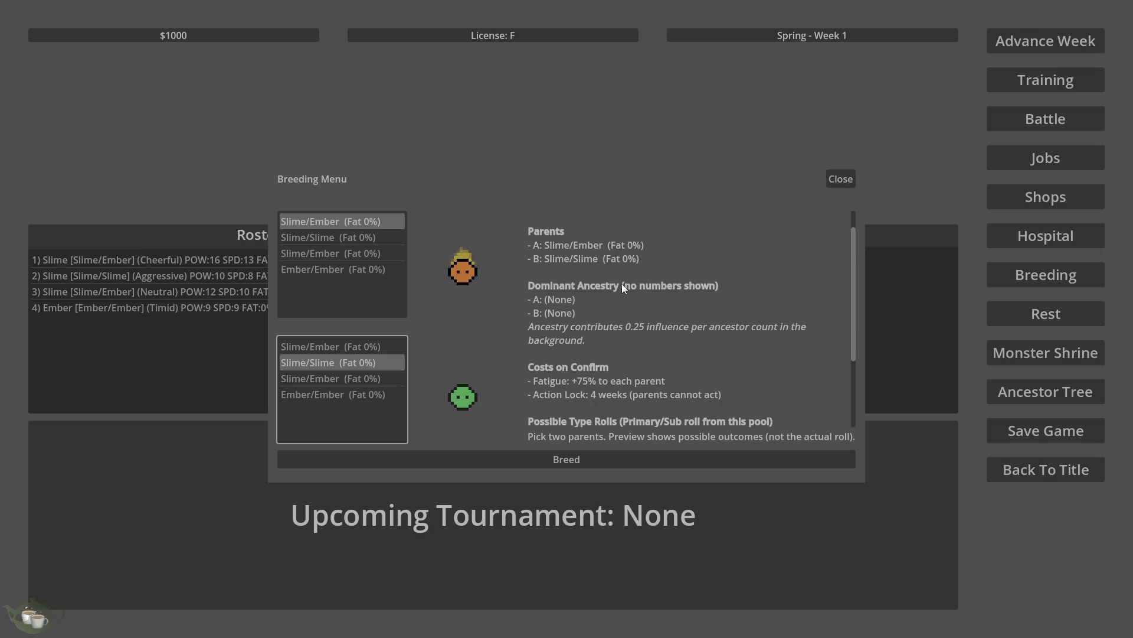
pyautogui.click(852, 185)
pyautogui.click(1051, 399)
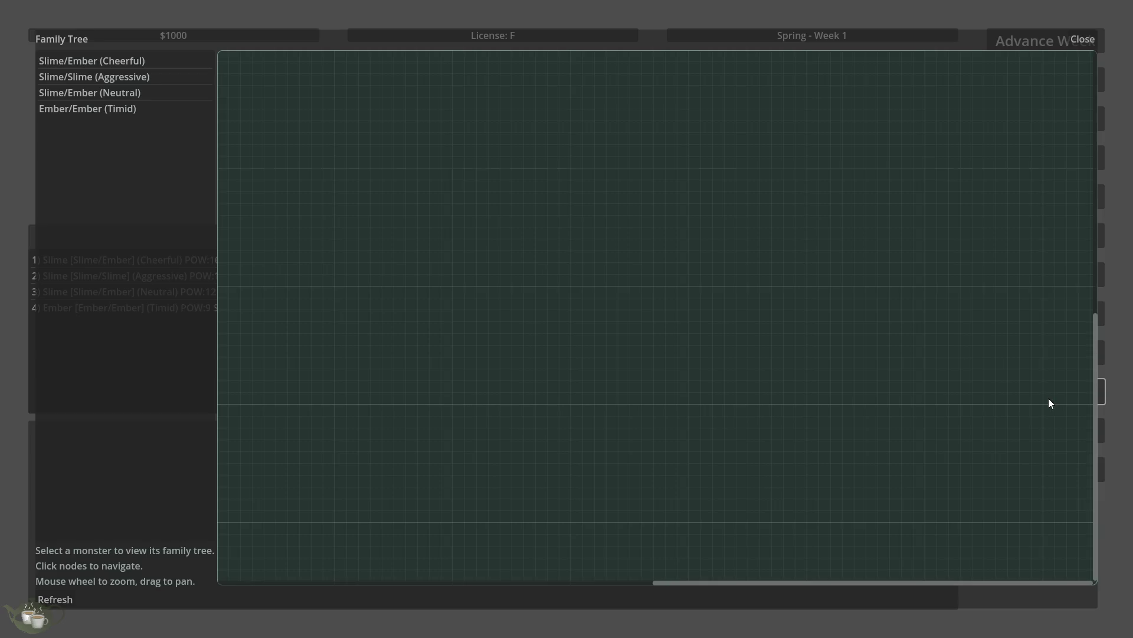
# Step: View the Ember/Ember, Slime/Slime and Slime/Ember trees, close the Family Tree, and reopen Breeding
pyautogui.click(155, 108)
pyautogui.click(165, 76)
pyautogui.scroll(-3, 676, 314)
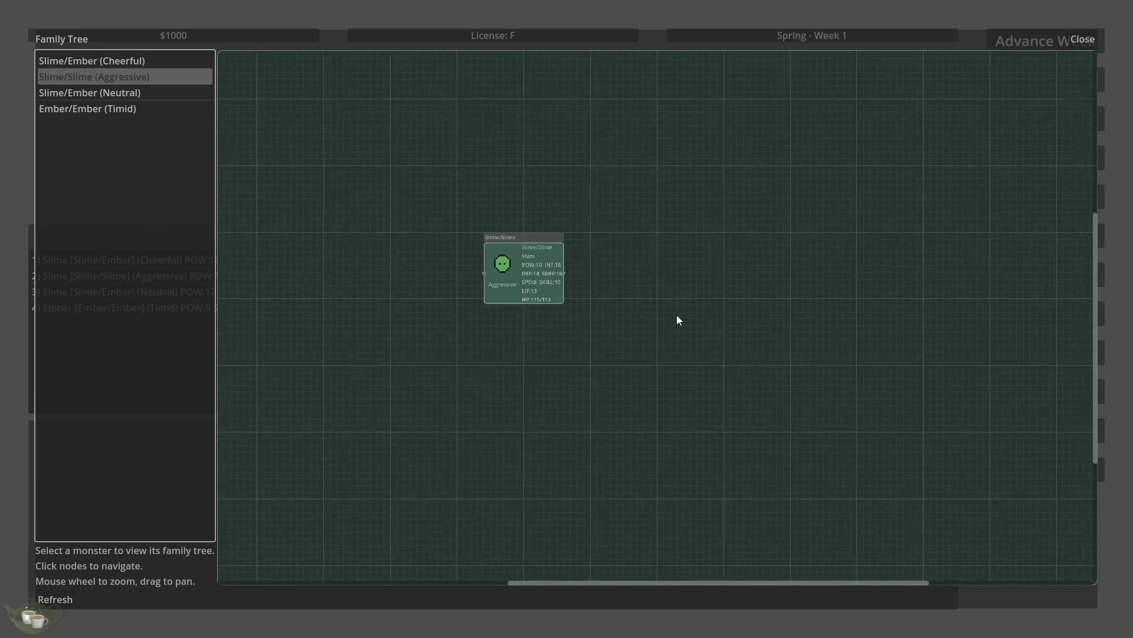
pyautogui.click(124, 60)
pyautogui.click(118, 93)
pyautogui.click(118, 109)
pyautogui.click(137, 61)
pyautogui.click(1071, 33)
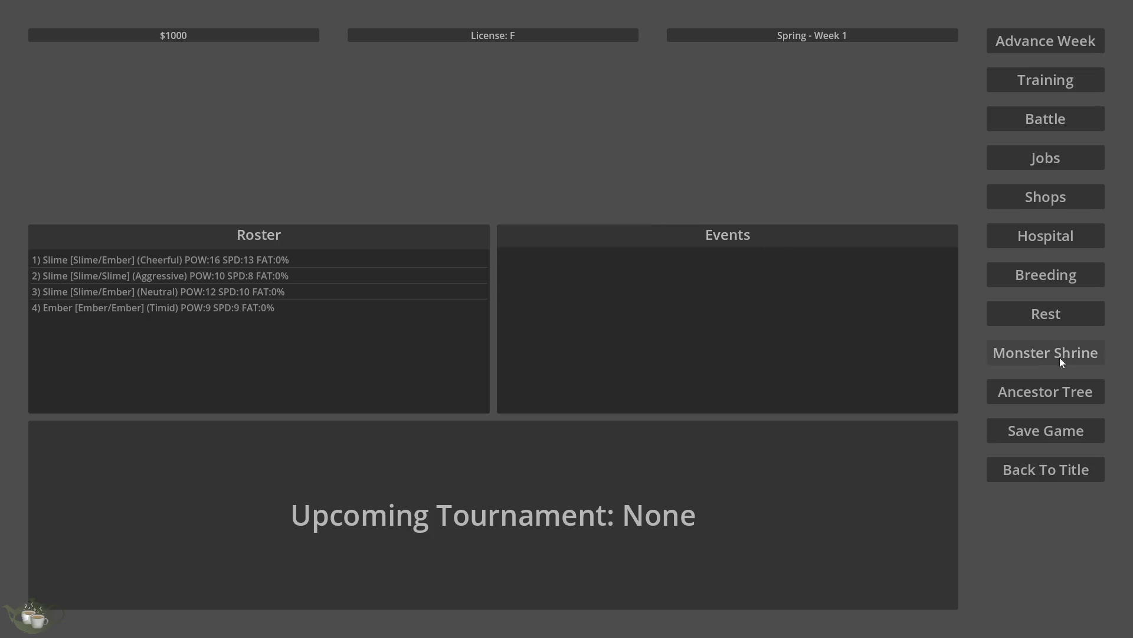
pyautogui.click(1068, 282)
# Step: Breed Slime/Ember as Parent A with Slime/Slime as Parent B and confirm
pyautogui.click(351, 223)
pyautogui.click(349, 362)
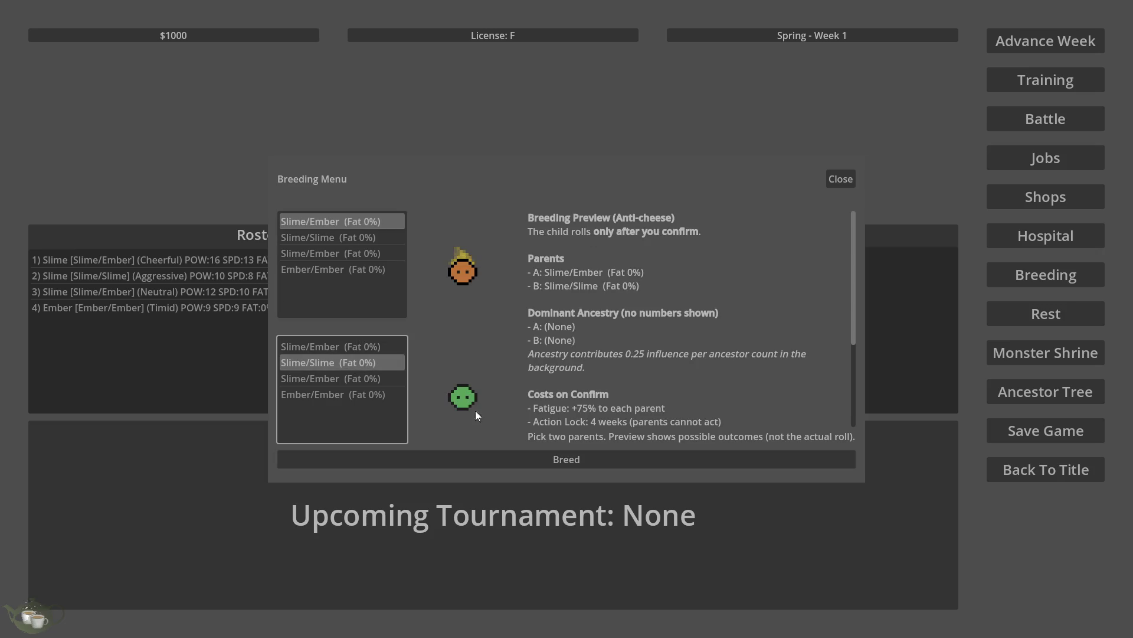
pyautogui.click(591, 459)
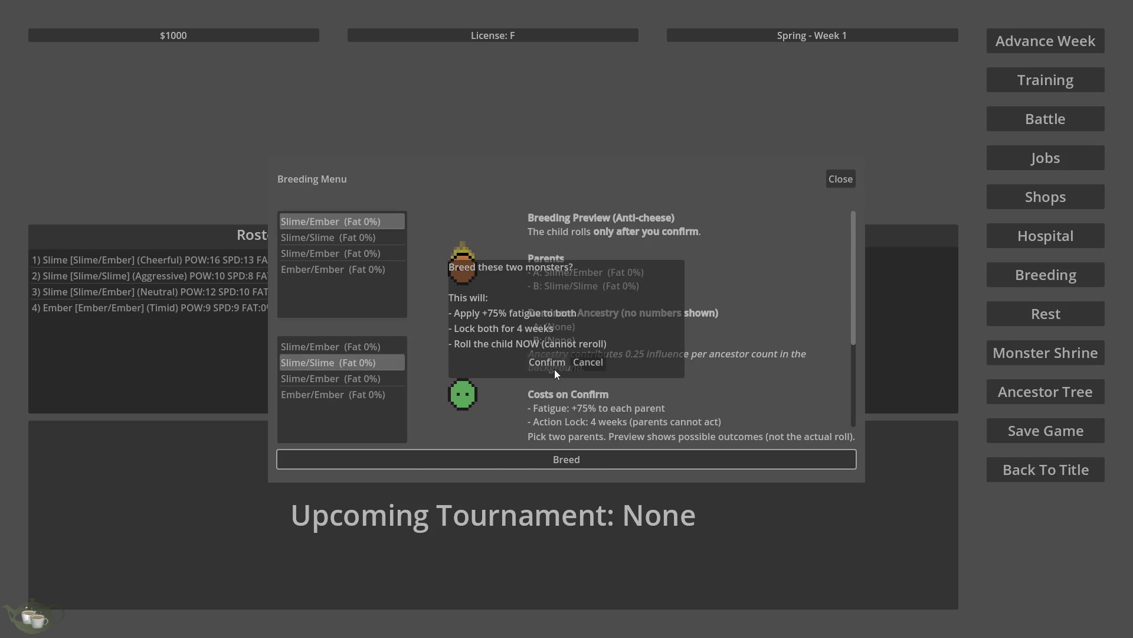
pyautogui.click(549, 362)
# Step: Select the new Ember/Slime (Cheerful), check Breeding again, then open the Family Tree
pyautogui.click(145, 323)
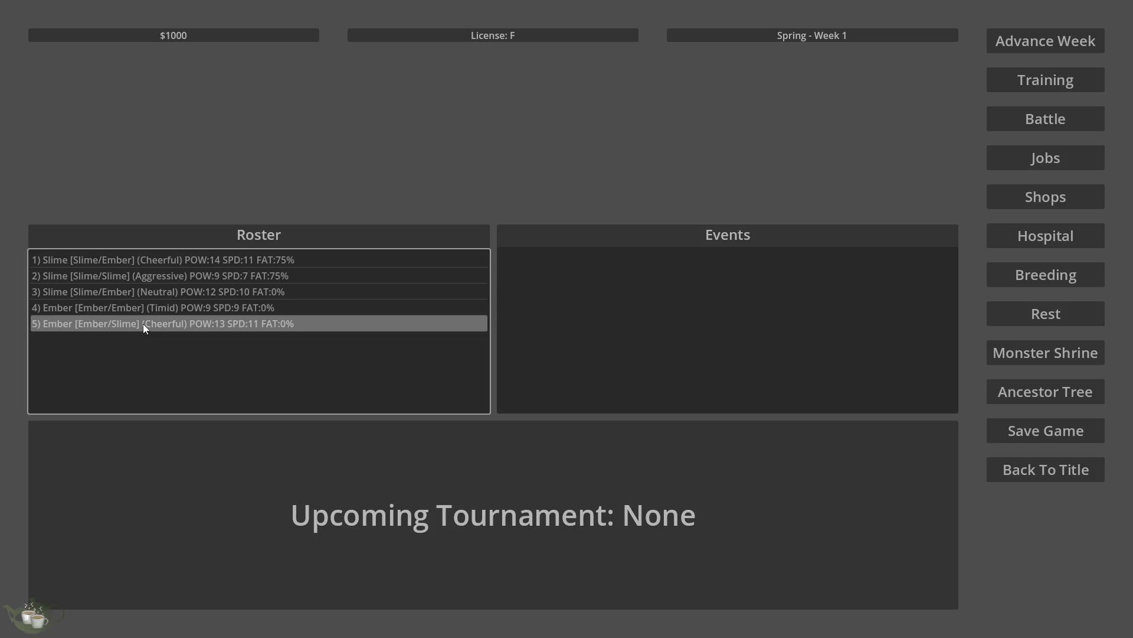
pyautogui.click(1056, 273)
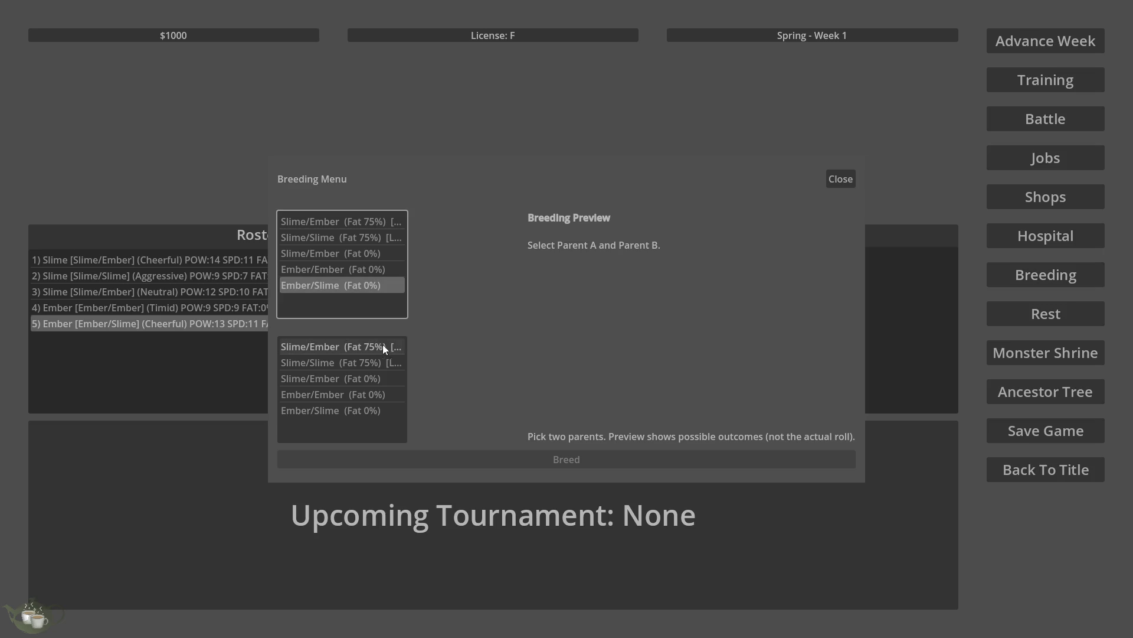
pyautogui.click(850, 180)
pyautogui.click(1056, 391)
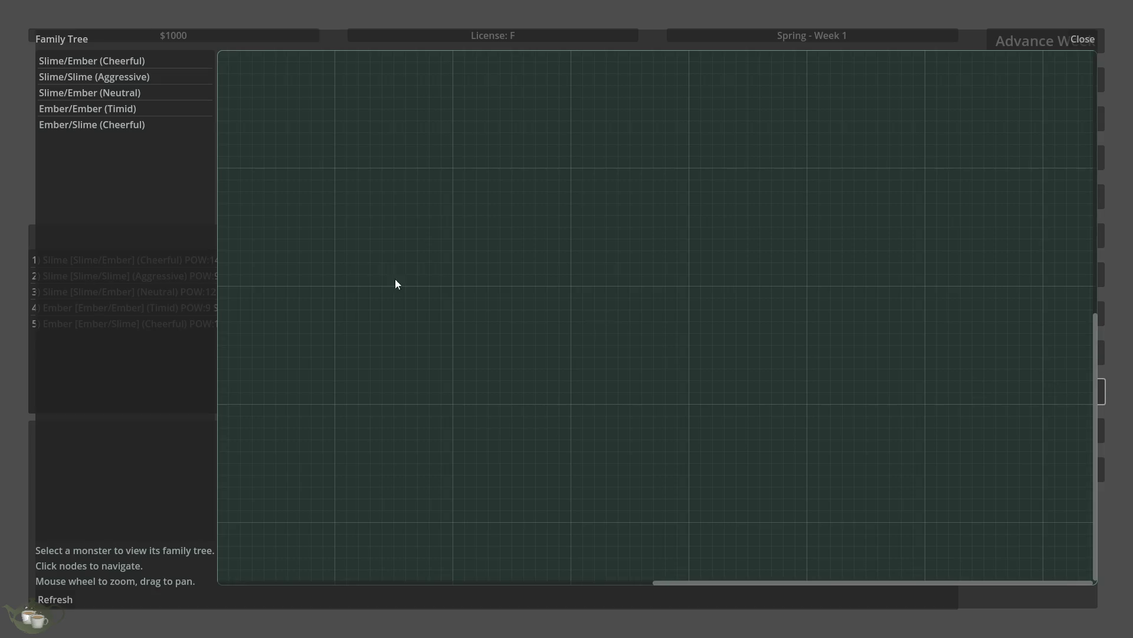
# Step: Show Ember/Slime (Cheerful)'s family tree and zoom the graph to see both parents
pyautogui.click(132, 124)
pyautogui.scroll(5, 353, 201)
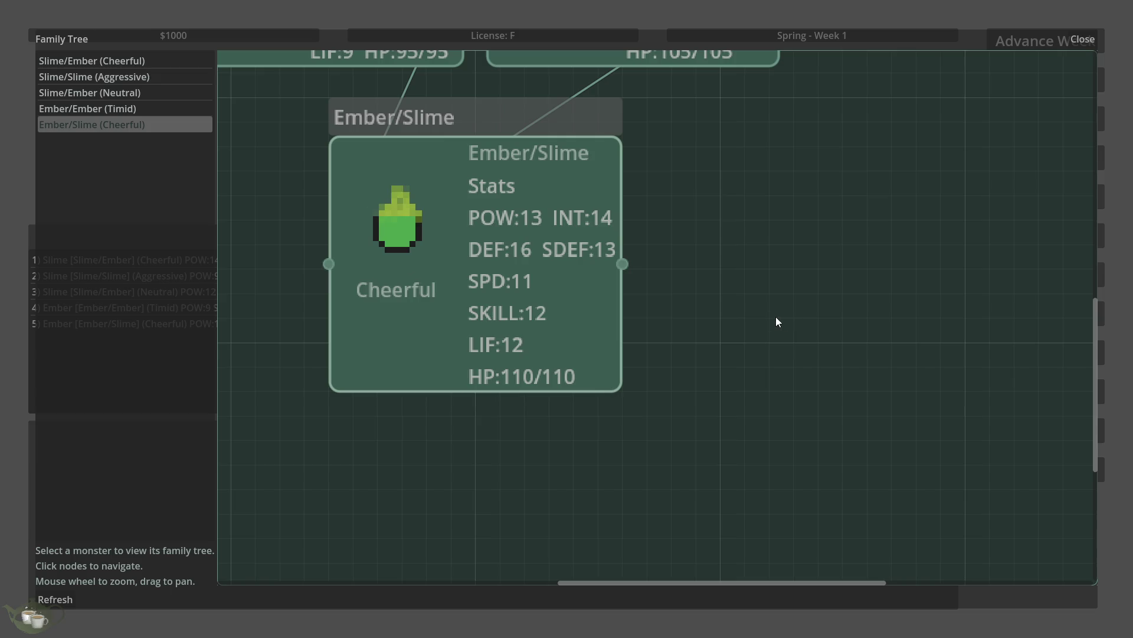
pyautogui.scroll(-5, 714, 420)
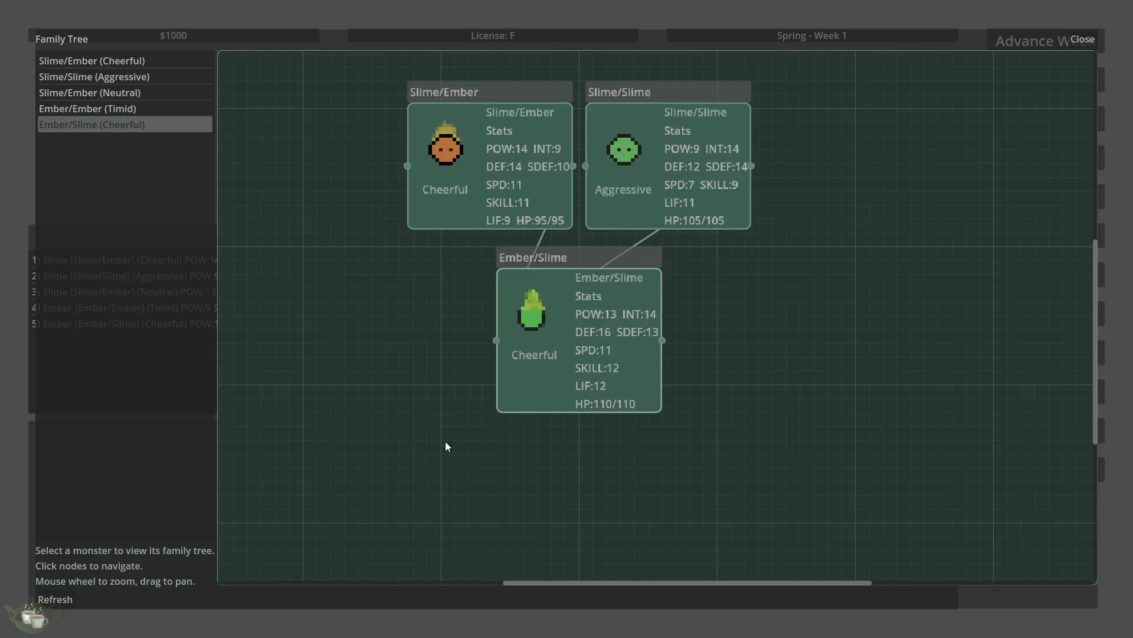
pyautogui.scroll(1, 557, 91)
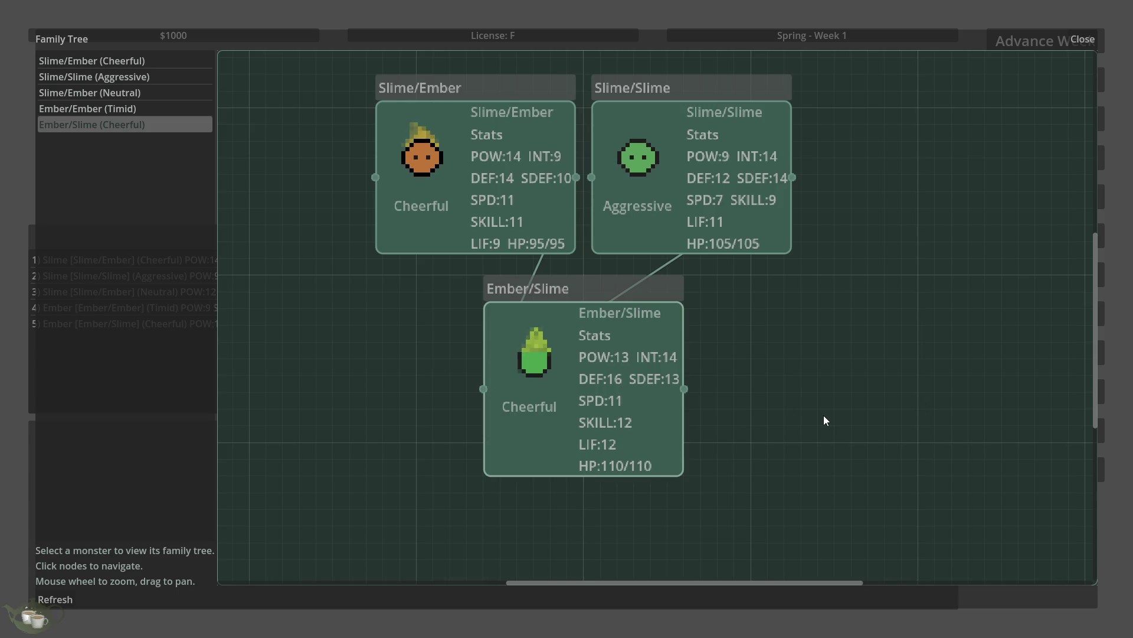
pyautogui.scroll(-3, 714, 464)
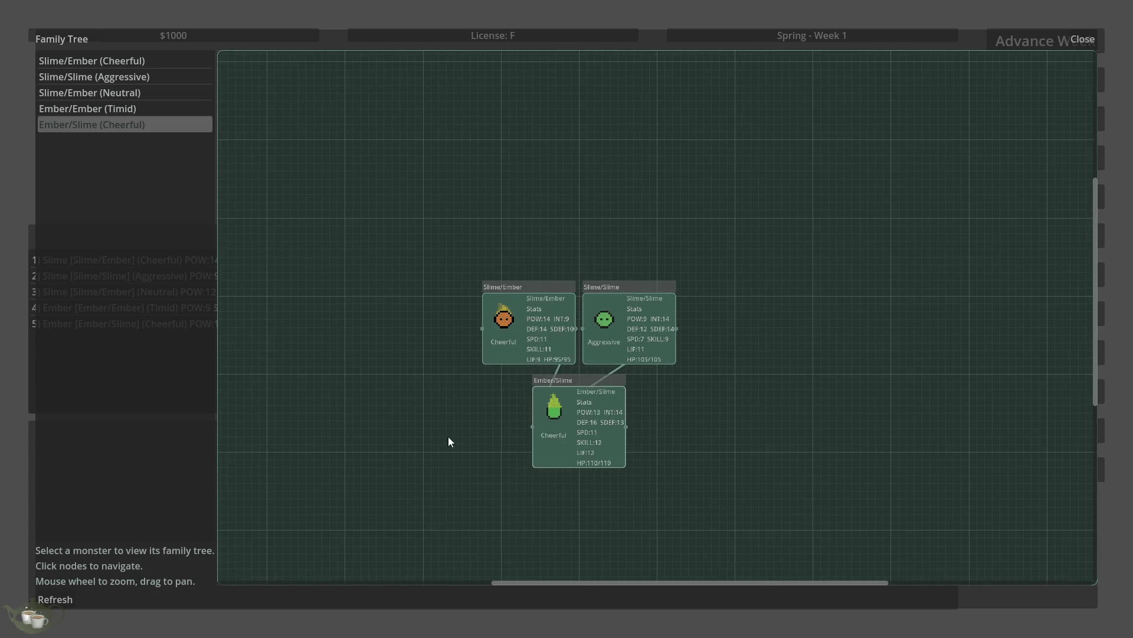
pyautogui.scroll(1, 612, 360)
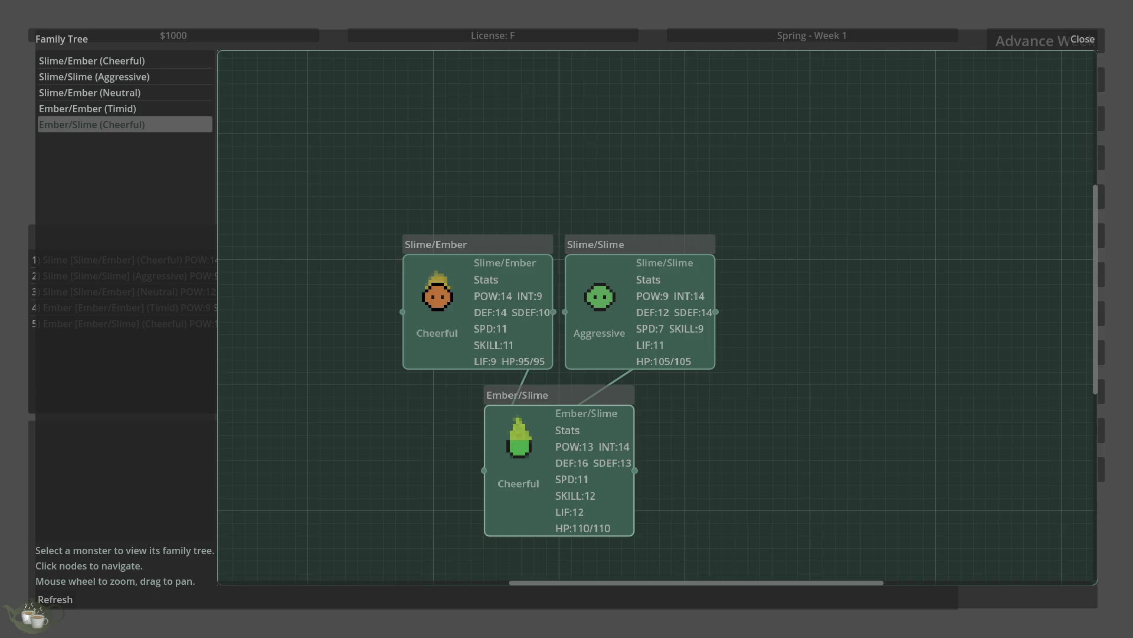
# Step: Close the Family Tree window to return to the five-monster roster
pyautogui.hotkey('alt', 'F4')
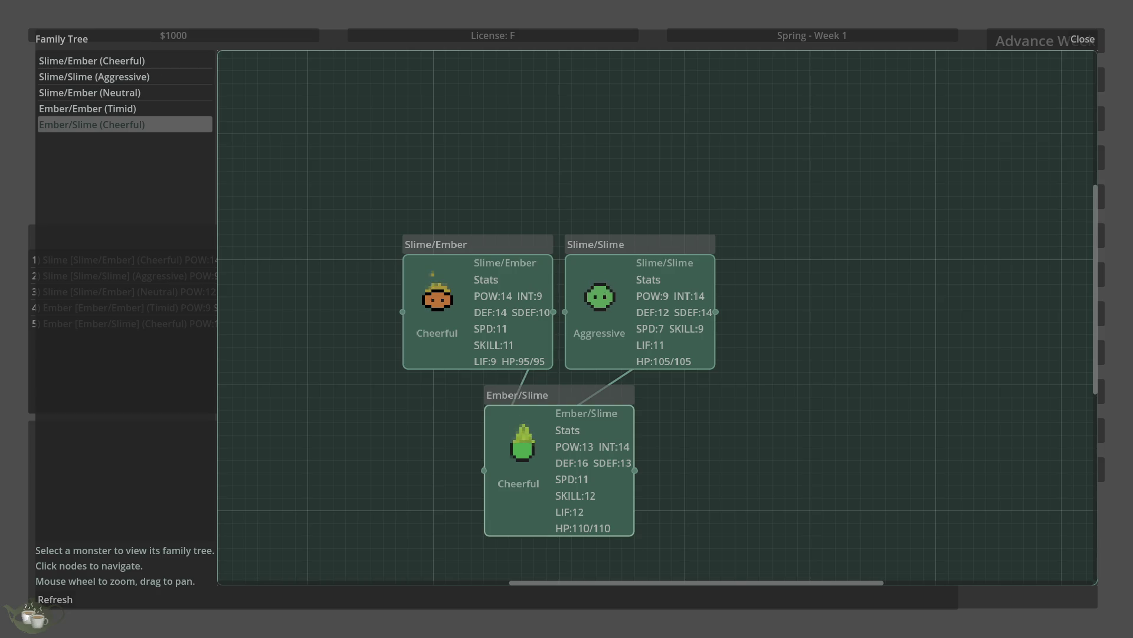
pyautogui.click(1078, 39)
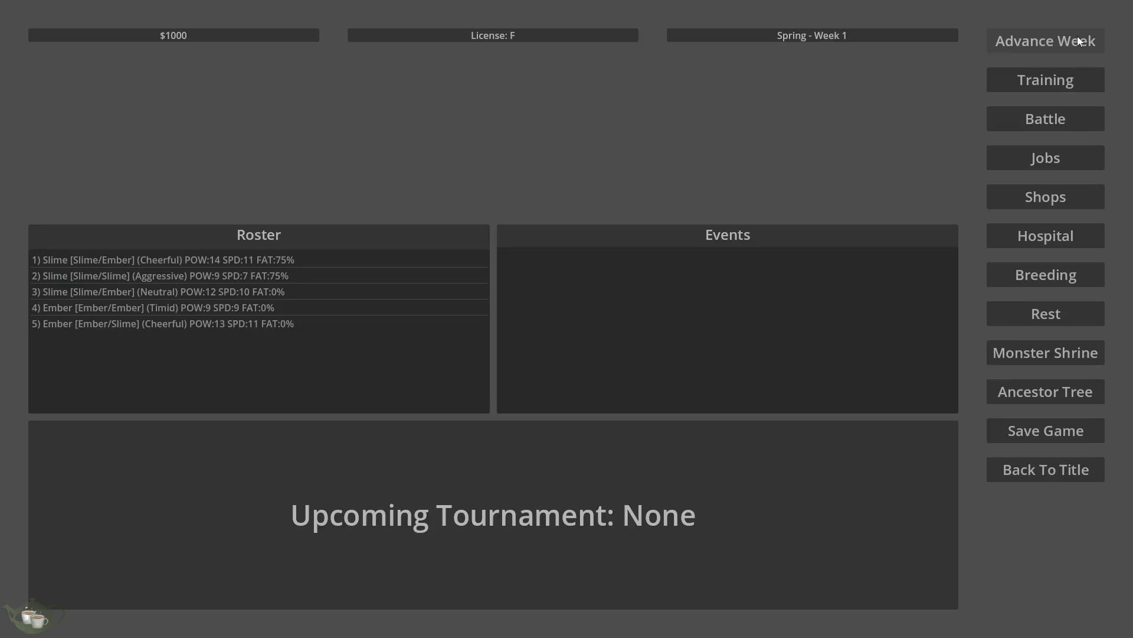
# Step: Quit the game back to the editor and select all of familytreemenu.gd
pyautogui.click(1050, 470)
pyautogui.click(564, 361)
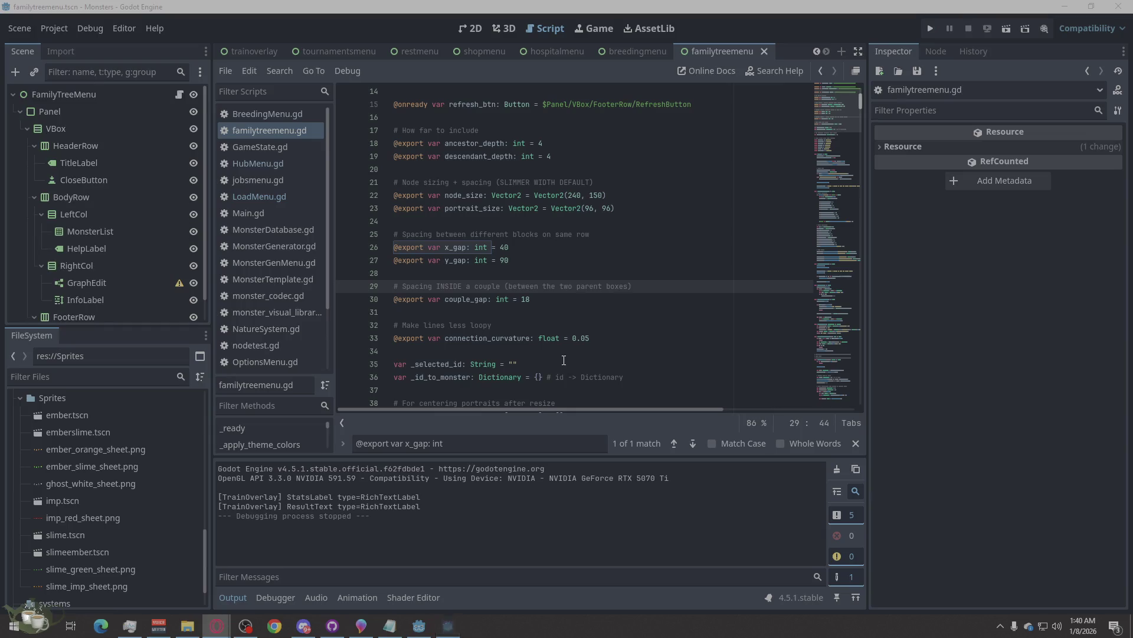
pyautogui.rightClick(522, 210)
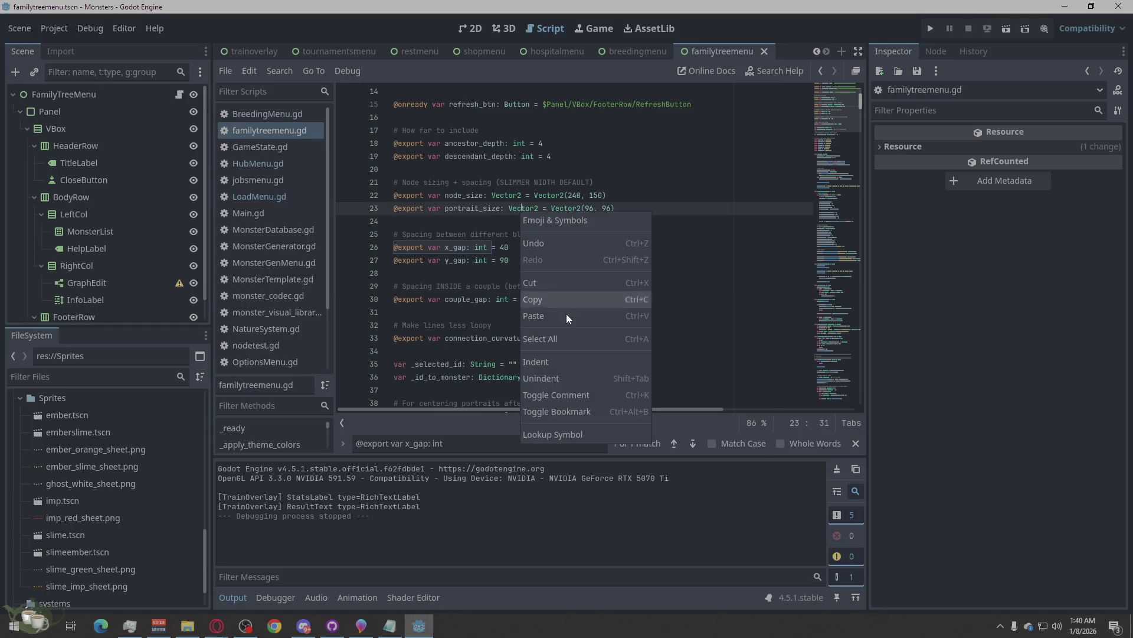
pyautogui.click(567, 335)
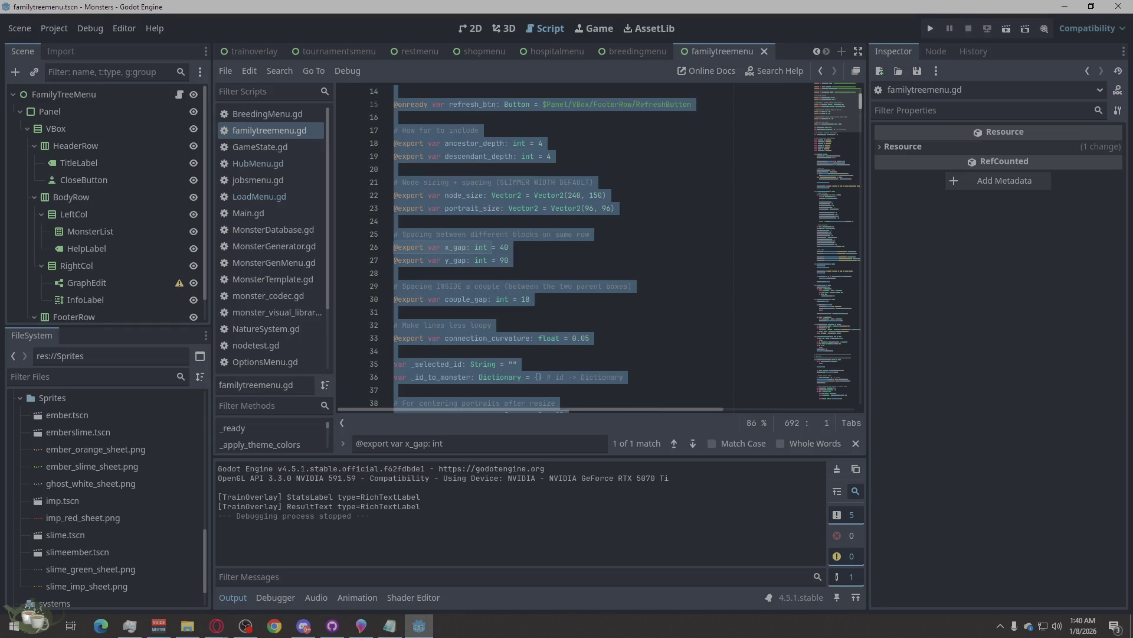
# Step: Refresh the browser window and drag it over the editor
pyautogui.hotkey('alt', 'Tab')
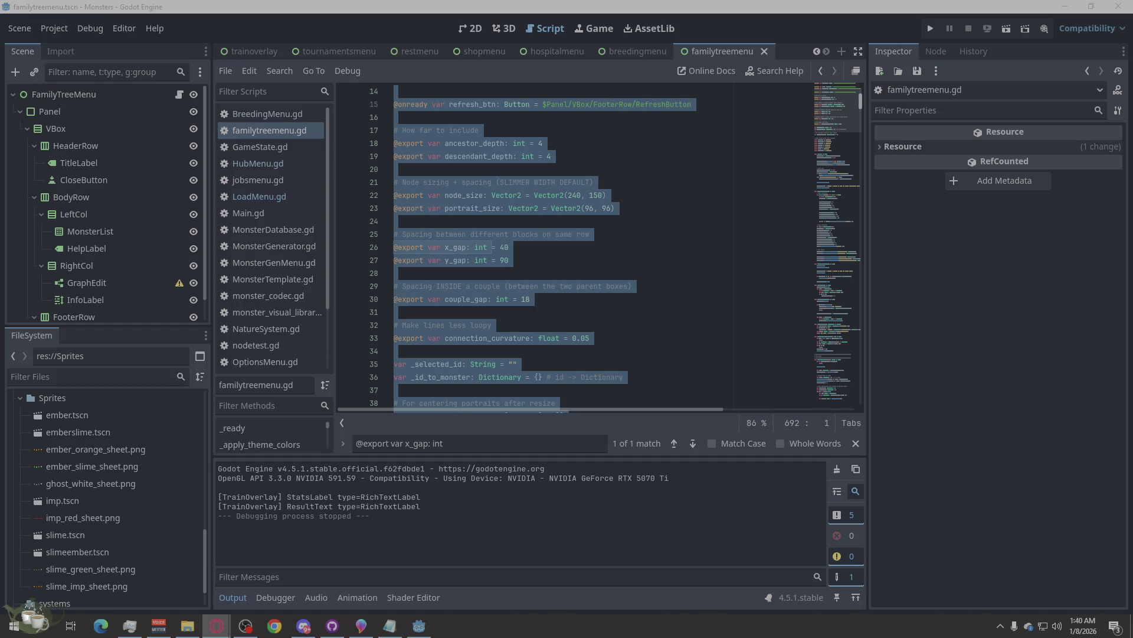
pyautogui.press('F5')
pyautogui.moveTo(1132, 114)
pyautogui.mouseDown()
pyautogui.moveTo(693, 114)
pyautogui.moveTo(543, 81)
pyautogui.mouseUp()
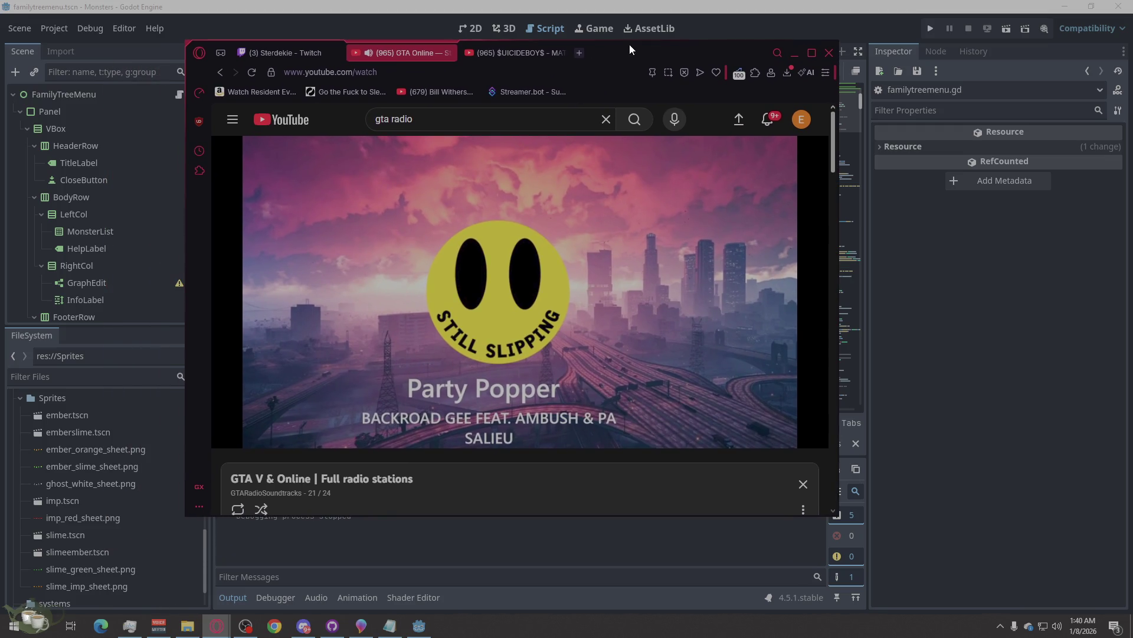
# Step: Cycle through the Twitch, GTA Online and MATTE BLACK tabs, then hide the browser
pyautogui.click(287, 50)
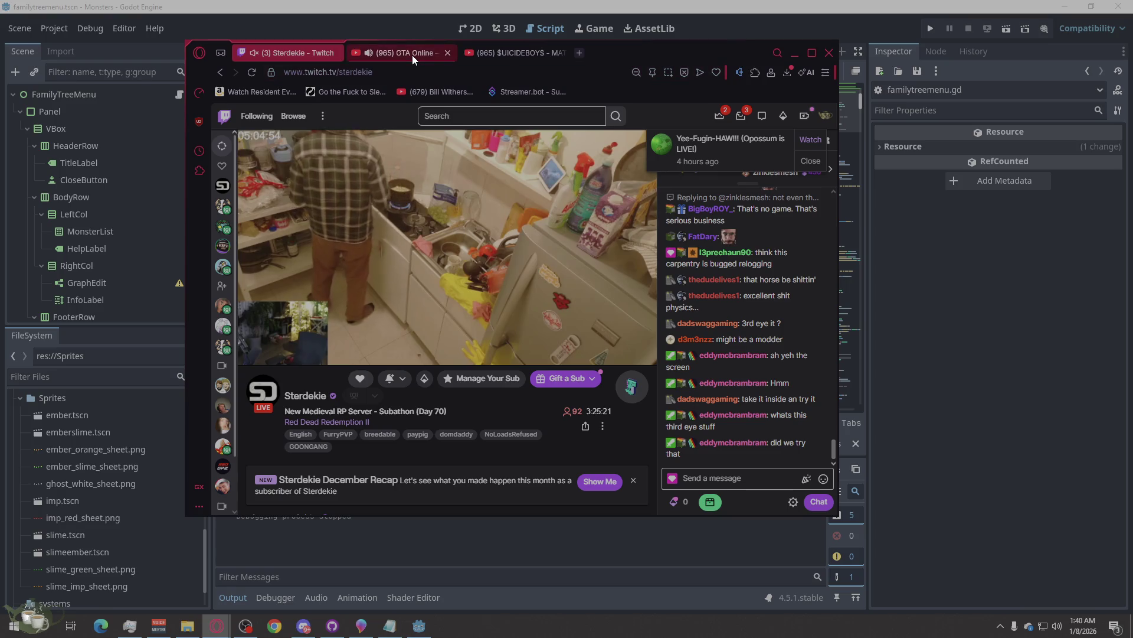
pyautogui.click(425, 53)
pyautogui.click(511, 50)
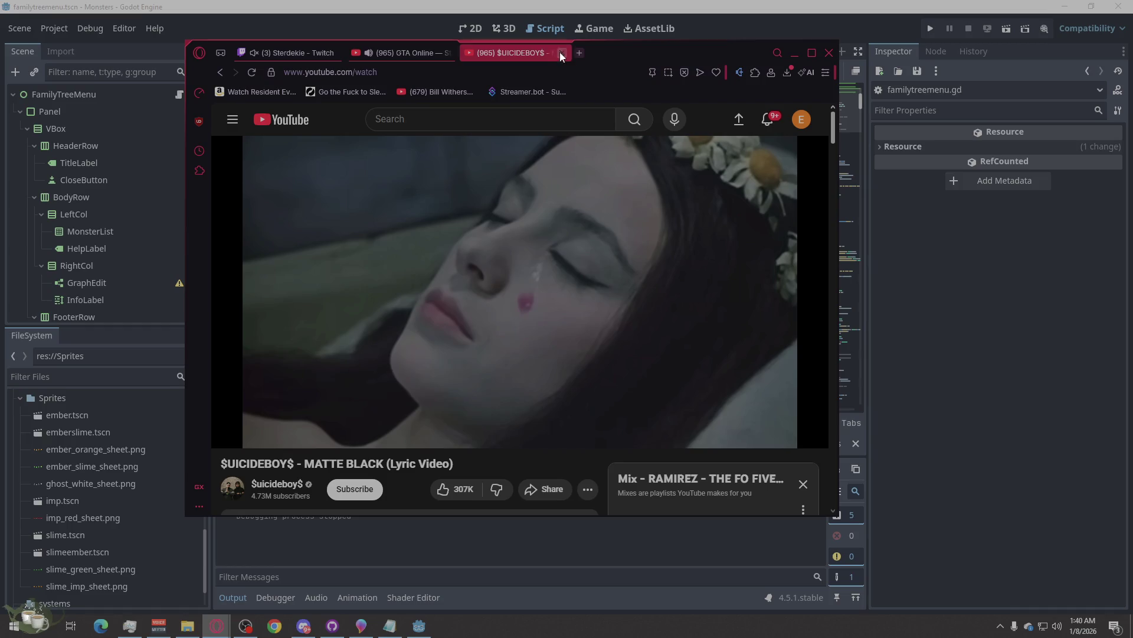
pyautogui.click(793, 52)
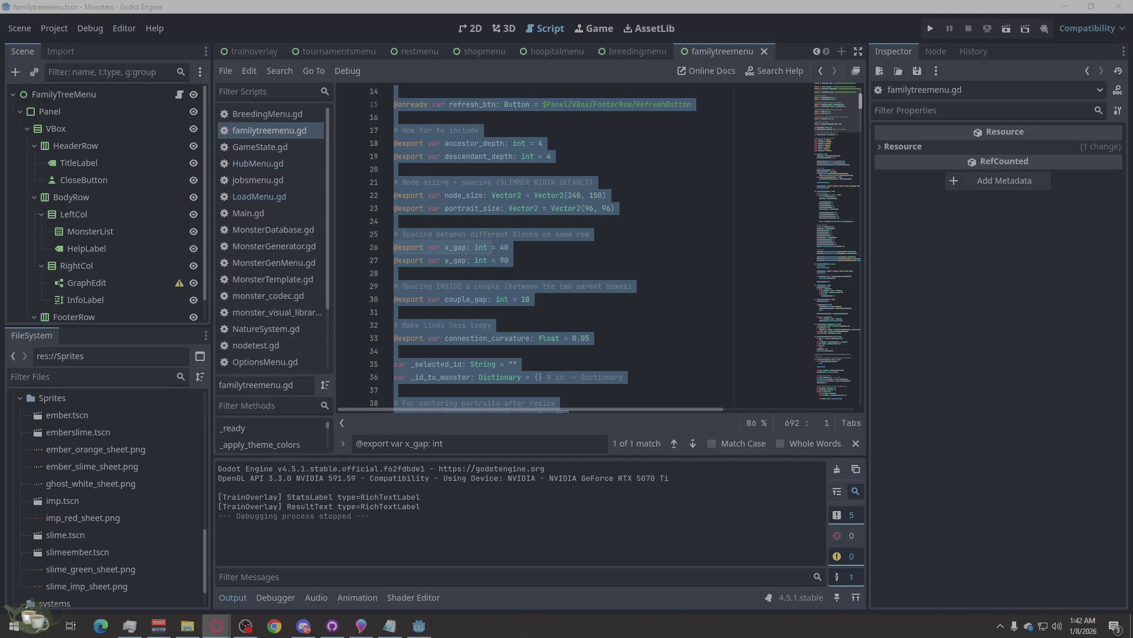
# Step: Run the project and load Save Slot 02 into the hub
pyautogui.click(930, 29)
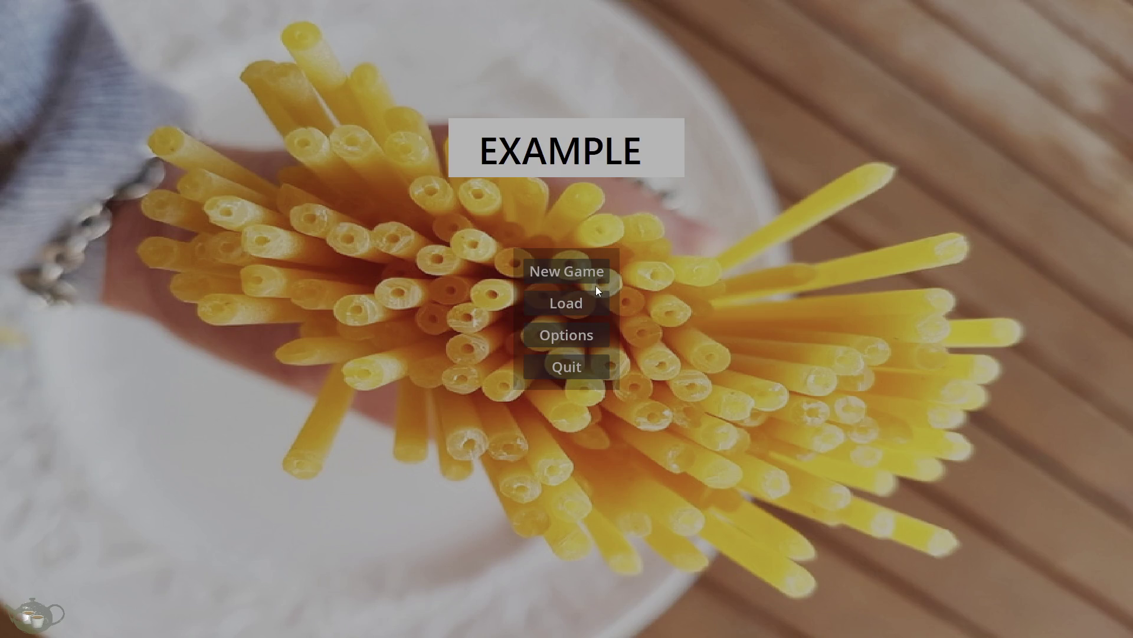
pyautogui.click(587, 305)
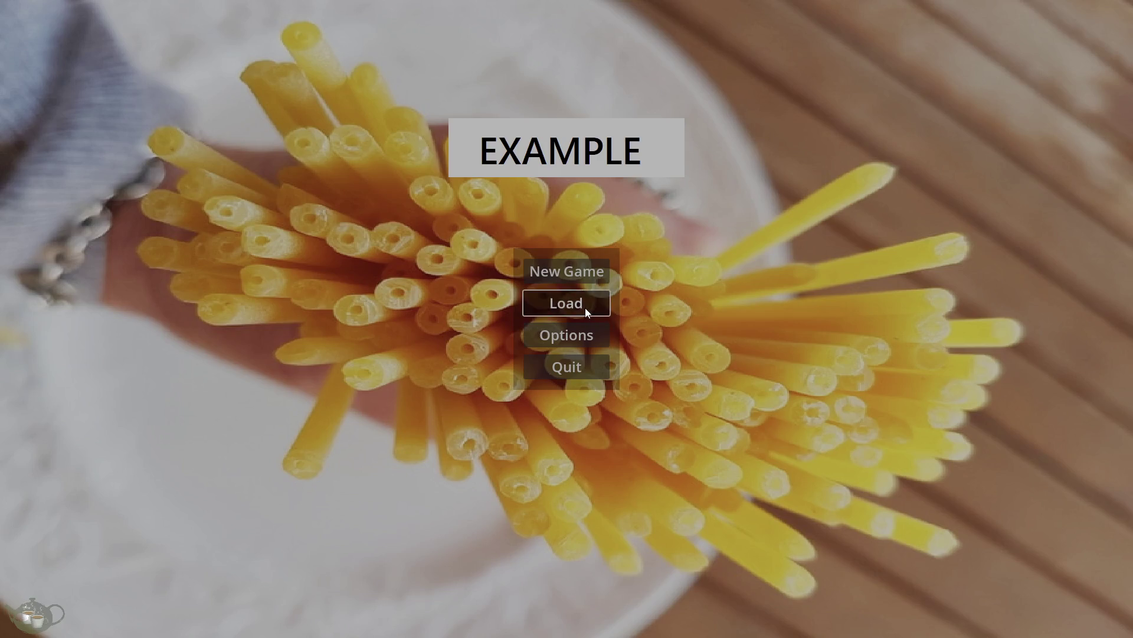
pyautogui.click(422, 282)
pyautogui.click(707, 456)
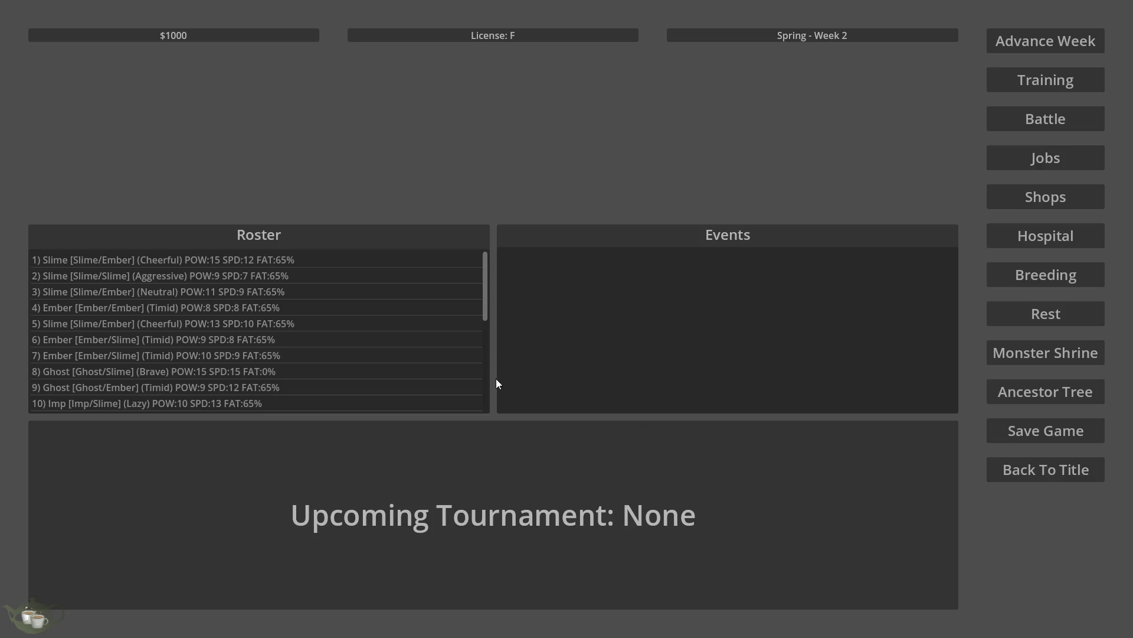
# Step: Open the family tree and view the Imp/Ghost (Timid) and Ghost/Ghost (Timid) trees
pyautogui.click(1050, 391)
pyautogui.click(91, 237)
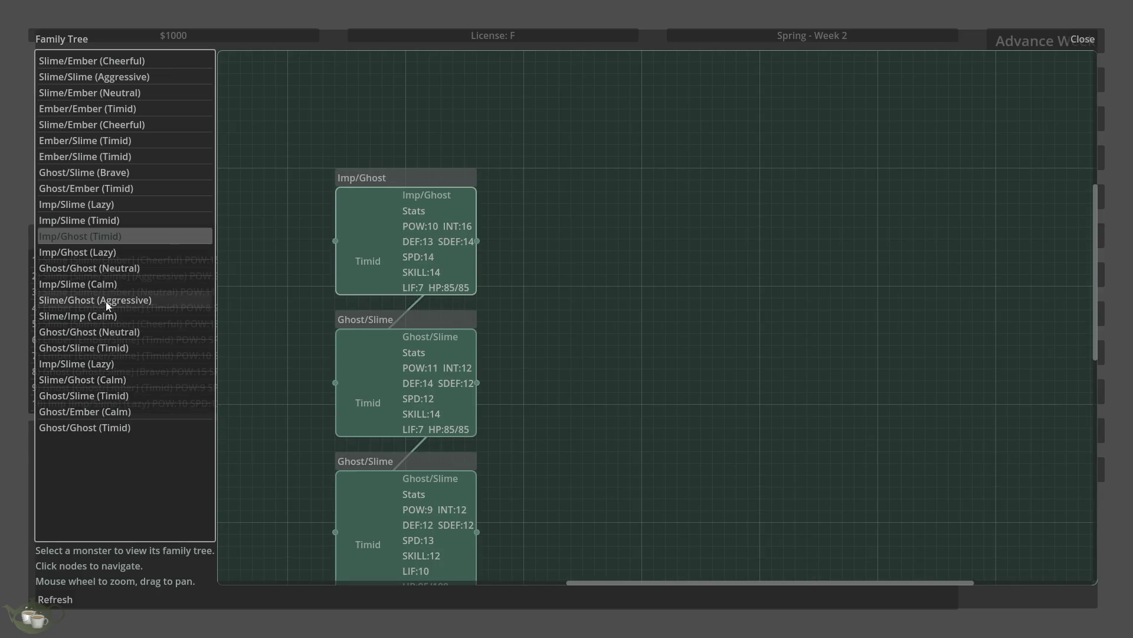
pyautogui.click(130, 429)
pyautogui.scroll(-6, 576, 366)
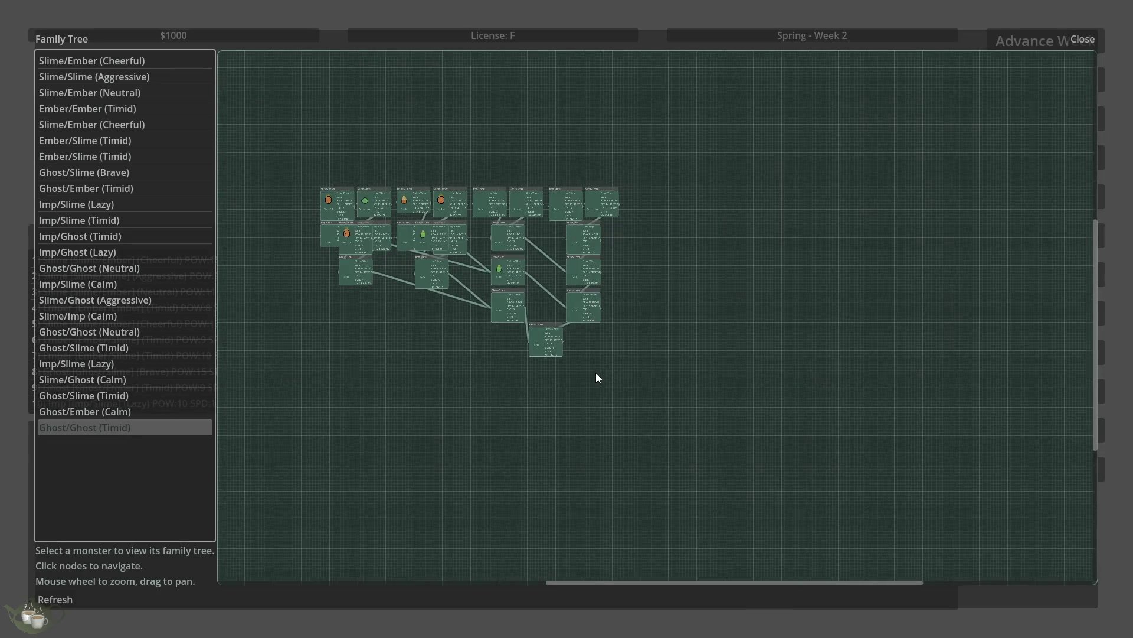
pyautogui.scroll(3, 427, 251)
pyautogui.scroll(1, 566, 362)
pyautogui.scroll(-3, 569, 364)
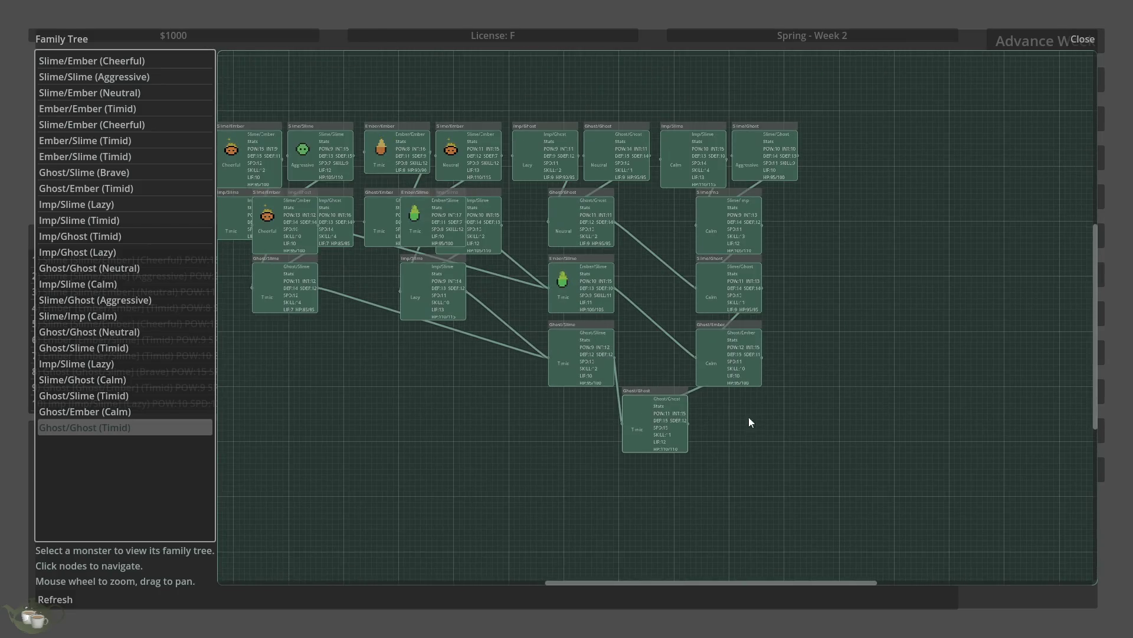
# Step: Zoom and pan Ember/Slime (Timid)'s family tree to read its ancestors, then close it
pyautogui.click(136, 163)
pyautogui.scroll(-1, 596, 461)
pyautogui.scroll(1, 523, 212)
pyautogui.scroll(2, 533, 161)
pyautogui.scroll(1, 533, 161)
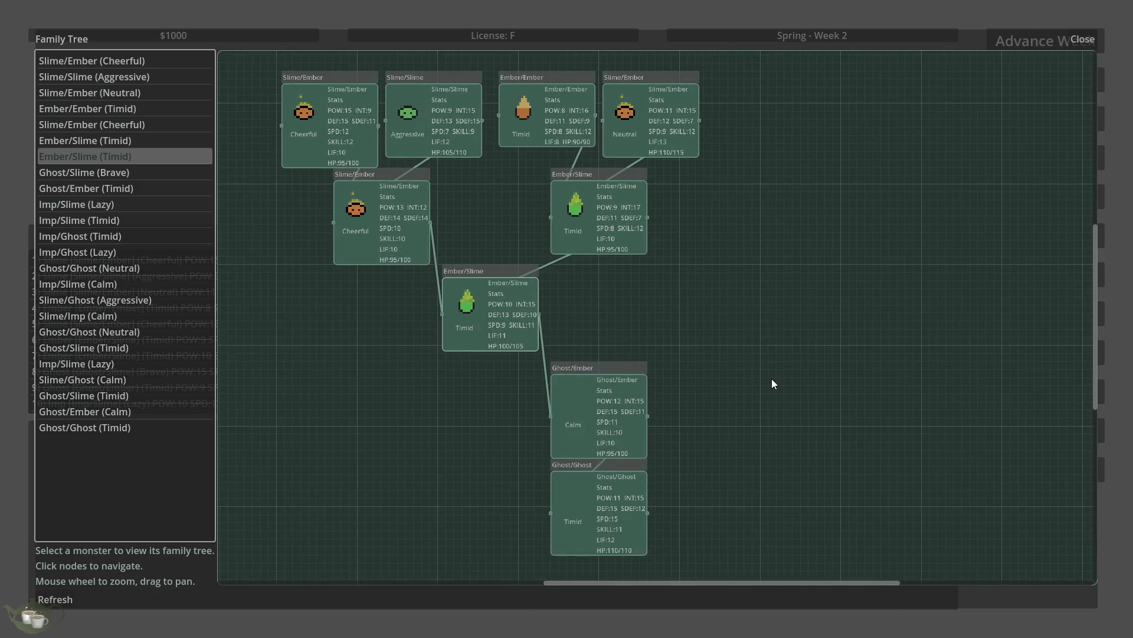
pyautogui.scroll(1, 509, 166)
pyautogui.moveTo(508, 165); pyautogui.dragTo(588, 232)
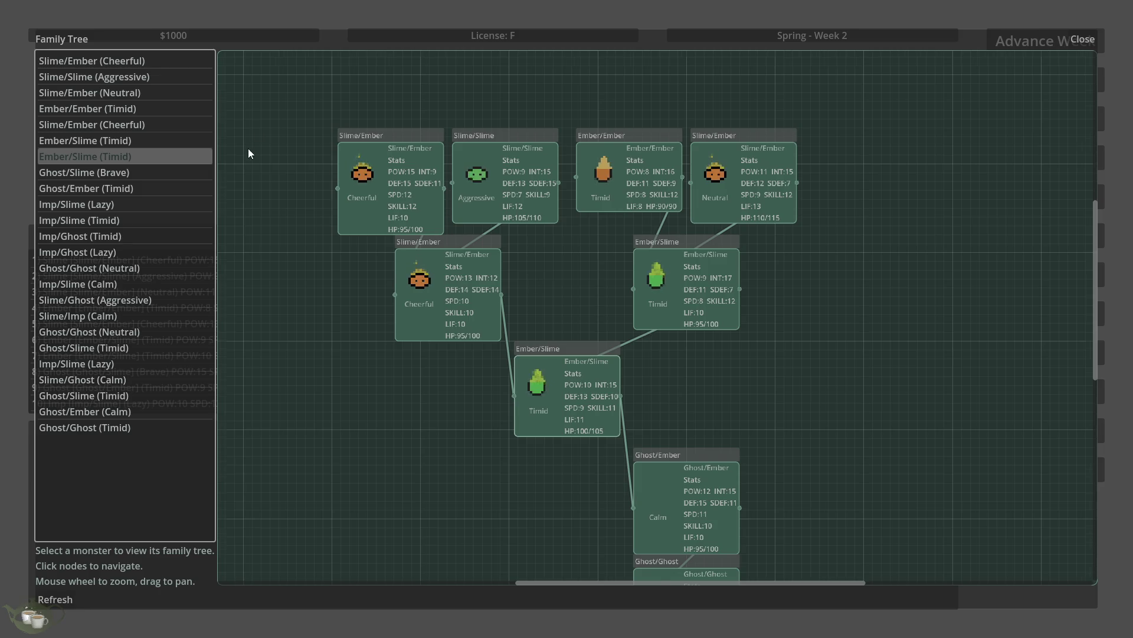
pyautogui.scroll(-2, 277, 172)
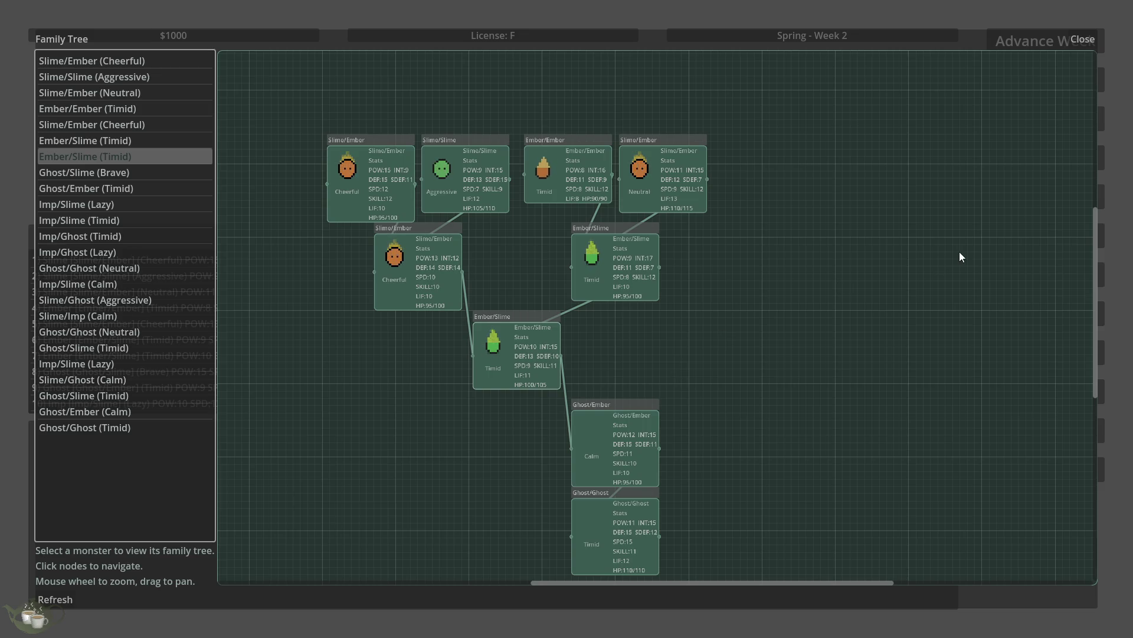
pyautogui.click(1088, 33)
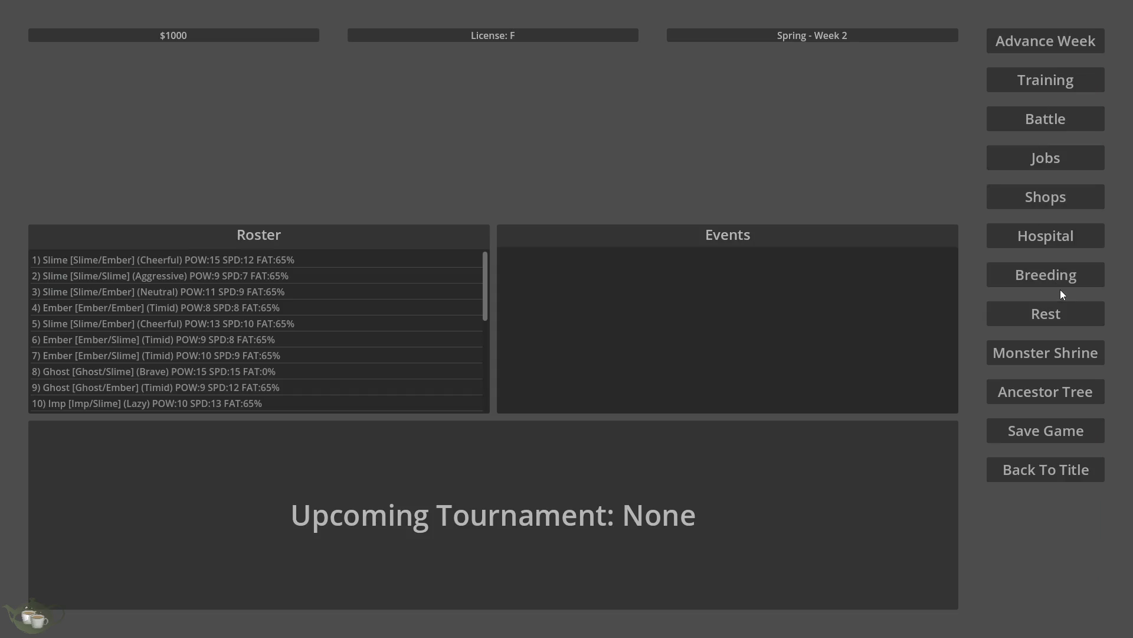
# Step: Reopen the family tree and browse Ember/Ember (Timid), Slime/Slime (Aggressive) and Slime/Ember (Cheerful)
pyautogui.click(1063, 391)
pyautogui.click(165, 188)
pyautogui.click(168, 142)
pyautogui.click(172, 107)
pyautogui.click(156, 79)
pyautogui.click(154, 62)
pyautogui.scroll(-3, 643, 387)
pyautogui.scroll(-3, 646, 387)
# Step: Step through trees from Slime/Ember (Neutral) and Imp/Slime (Calm) down to Ghost/Ghost (Timid)
pyautogui.click(120, 89)
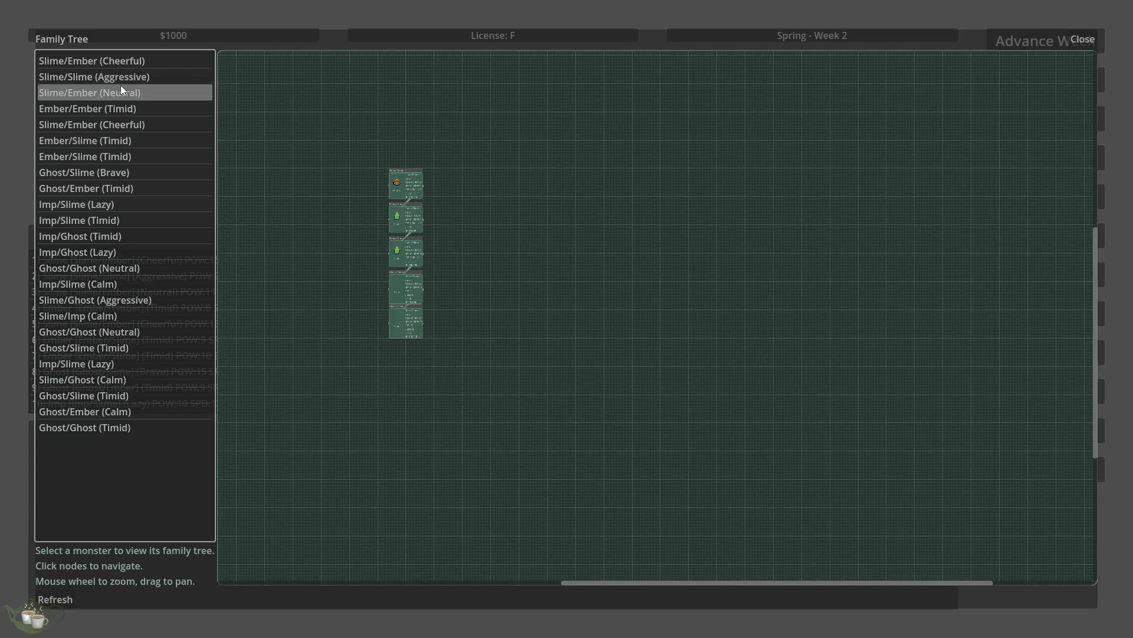
pyautogui.click(116, 155)
pyautogui.click(118, 174)
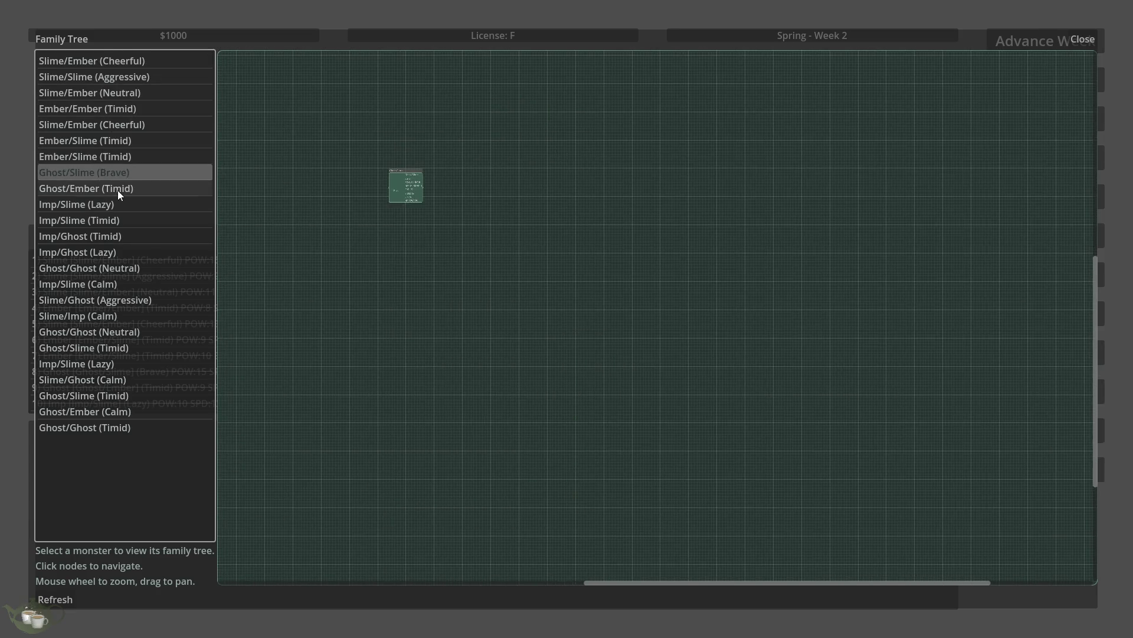
pyautogui.click(121, 237)
pyautogui.click(121, 284)
pyautogui.click(121, 300)
pyautogui.click(122, 316)
pyautogui.click(121, 333)
pyautogui.click(121, 364)
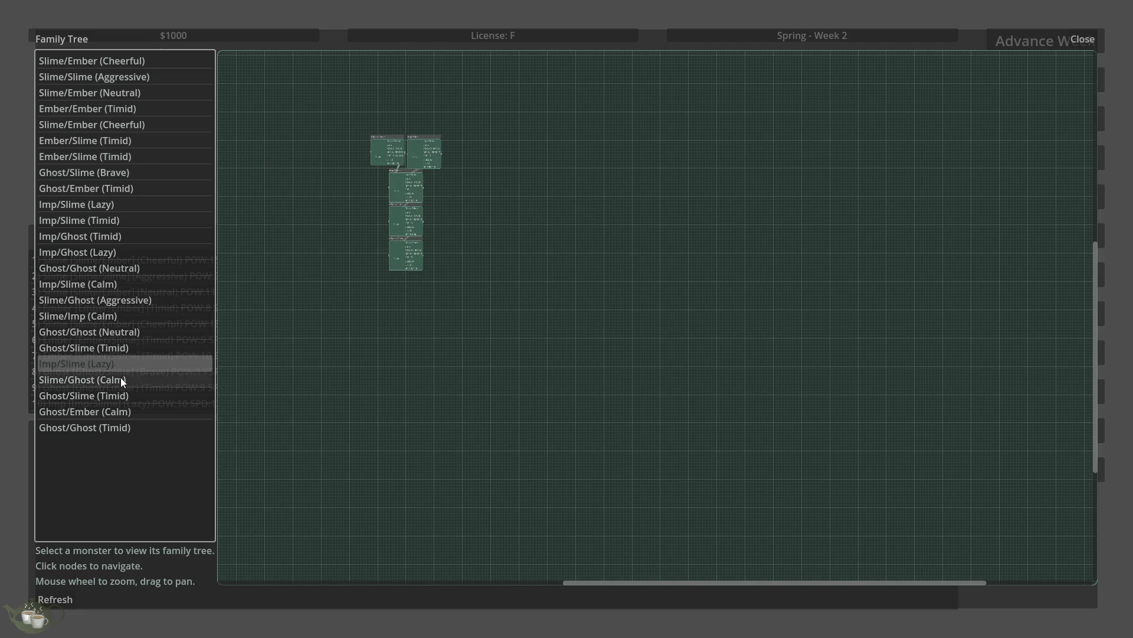
pyautogui.click(129, 427)
# Step: View Ghost/Ember (Calm), Slime/Ghost (Calm), Imp/Slime (Lazy) and Ghost/Slime (Timid) trees, zooming in
pyautogui.click(128, 411)
pyautogui.click(118, 348)
pyautogui.click(119, 396)
pyautogui.click(120, 427)
pyautogui.click(123, 377)
pyautogui.click(121, 361)
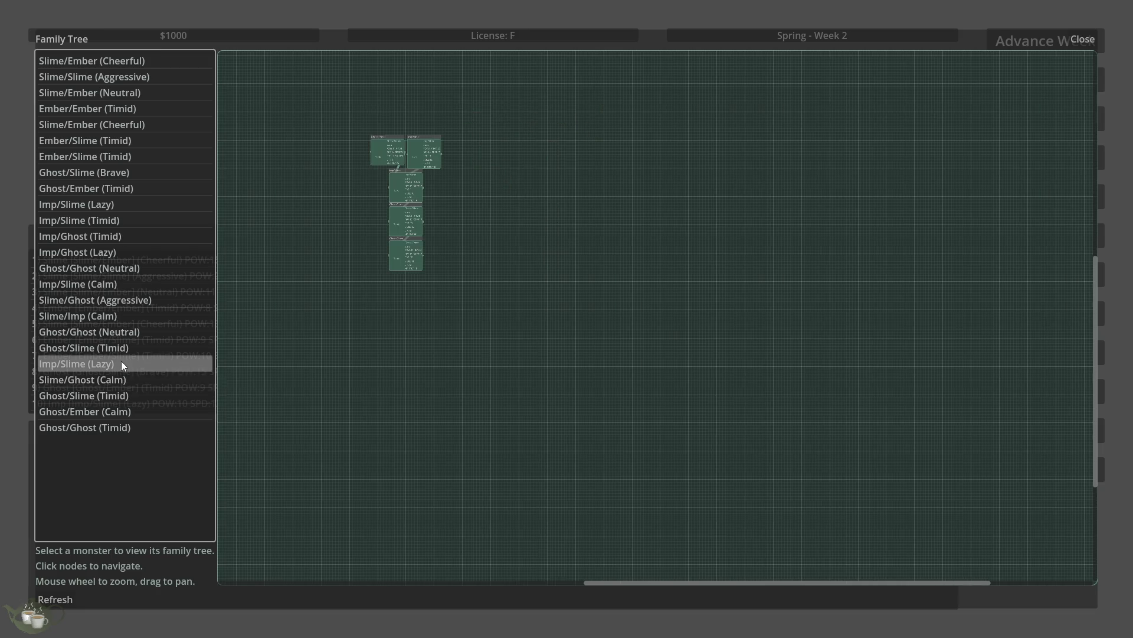
pyautogui.click(123, 383)
pyautogui.click(126, 394)
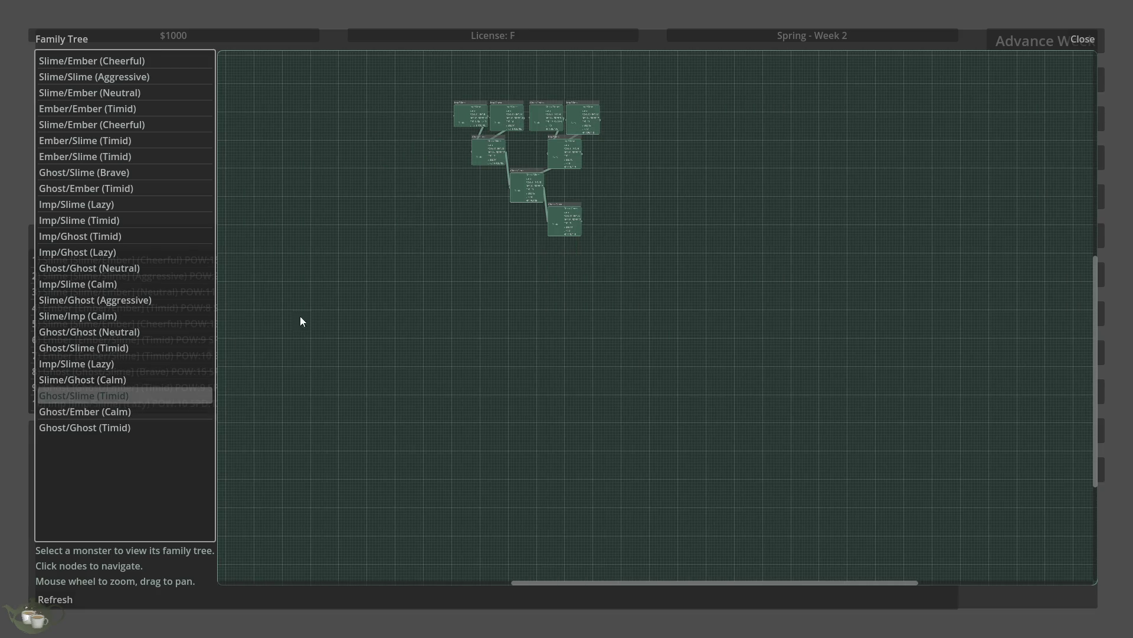
pyautogui.scroll(5, 519, 133)
pyautogui.scroll(3, 562, 165)
pyautogui.scroll(-2, 700, 476)
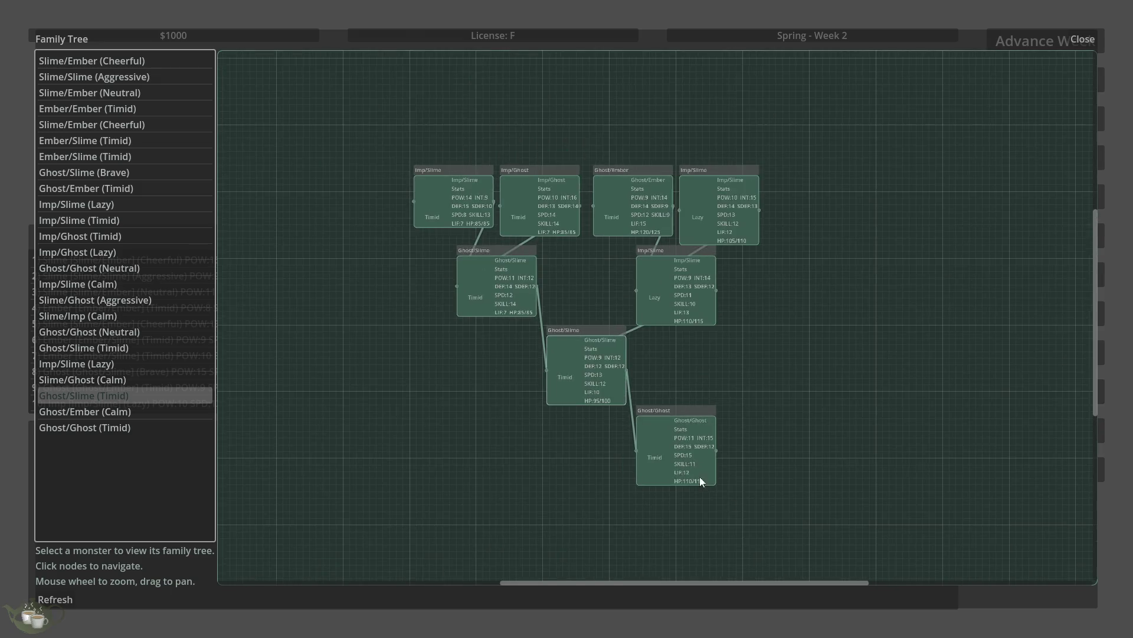
pyautogui.scroll(3, 663, 316)
pyautogui.scroll(-2, 660, 326)
# Step: Jump between a relative's and an ancestor's family trees via their graph nodes
pyautogui.click(690, 436)
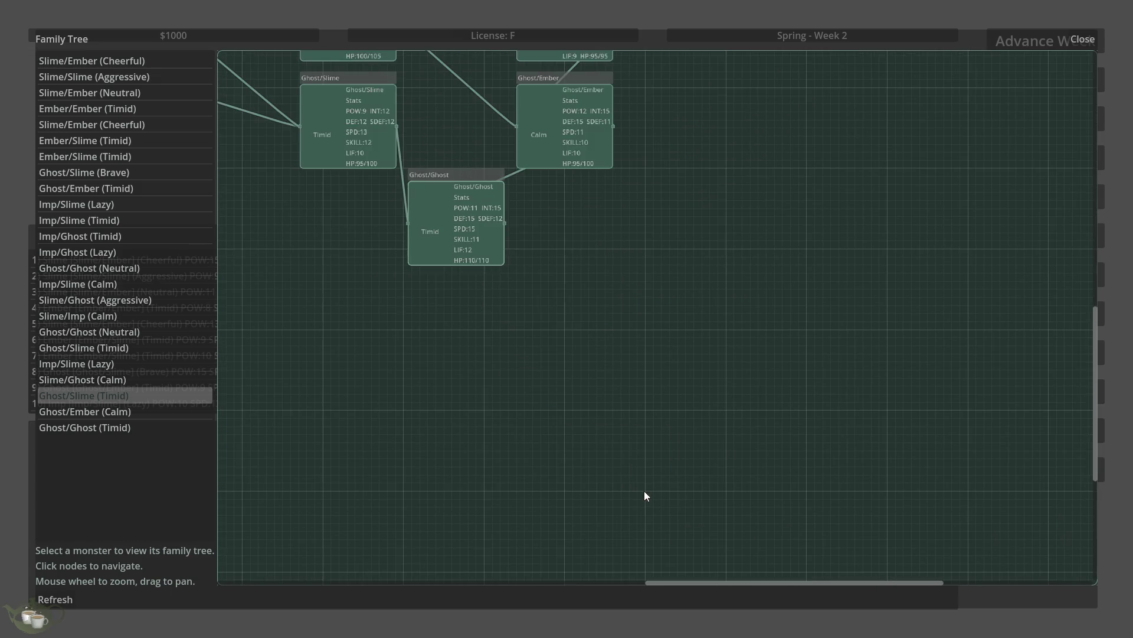
pyautogui.scroll(-3, 616, 474)
pyautogui.scroll(-2, 724, 471)
pyautogui.scroll(2, 542, 389)
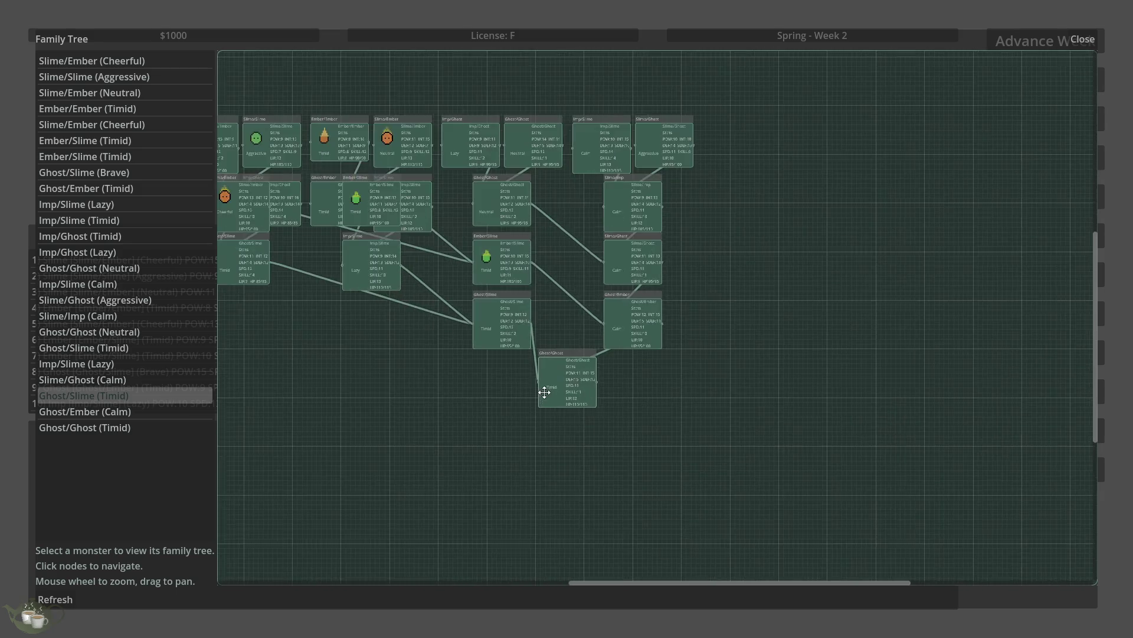
pyautogui.click(494, 242)
pyautogui.scroll(-1, 733, 453)
pyautogui.scroll(-1, 734, 453)
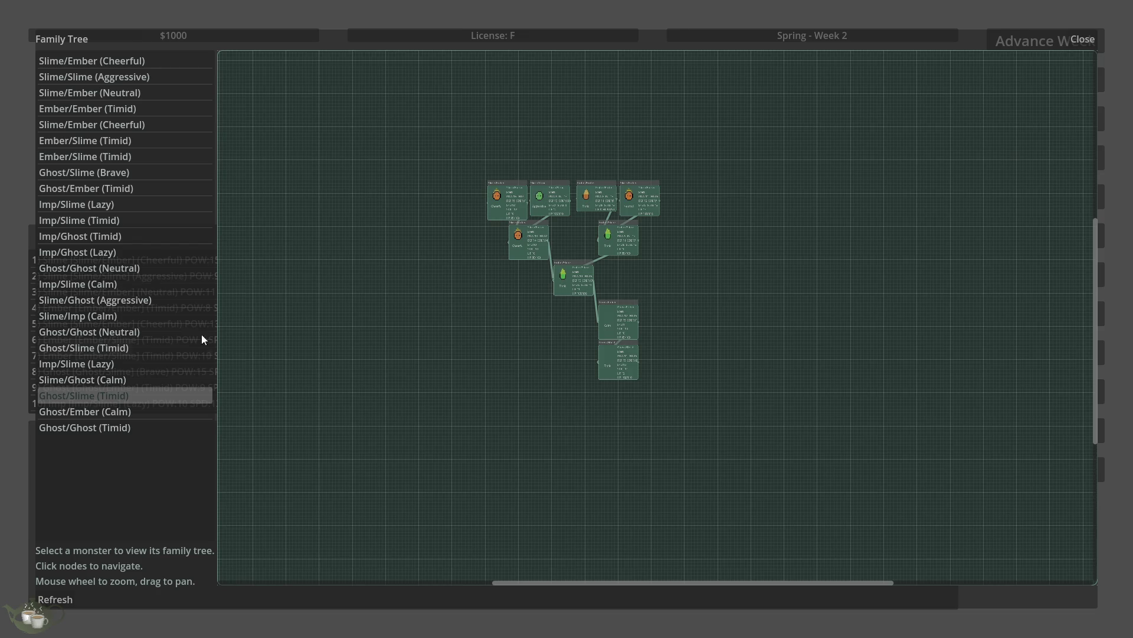
# Step: Trace Ghost/Ghost (Timid)'s lineage chain back to Slime/Ember (Neutral), then close the viewer
pyautogui.click(140, 427)
pyautogui.scroll(-1, 268, 401)
pyautogui.scroll(2, 572, 243)
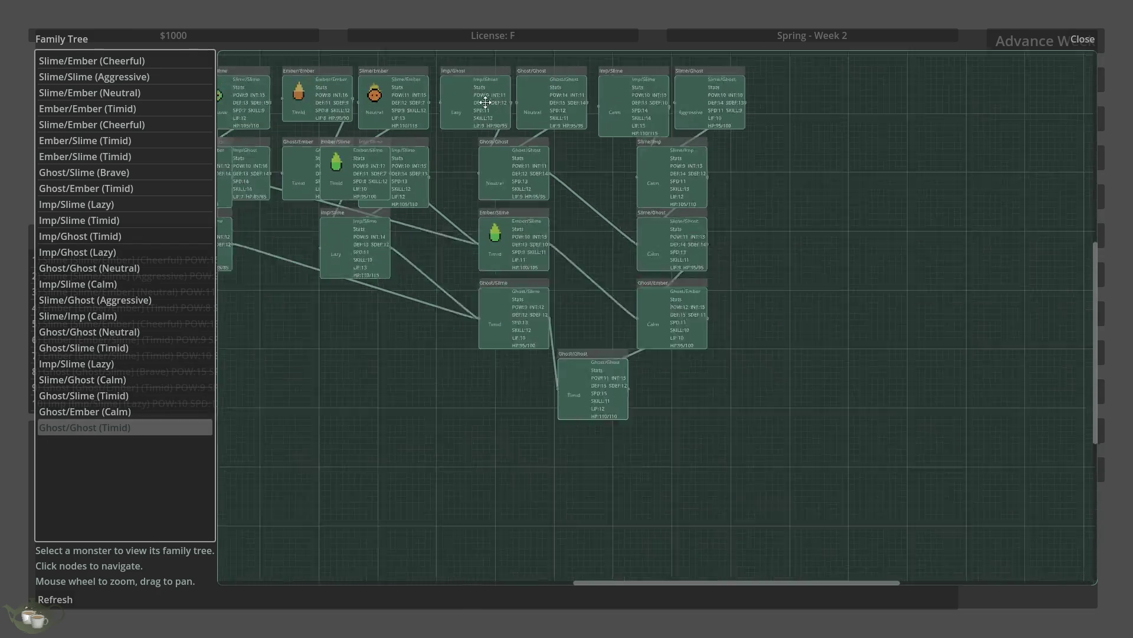
pyautogui.scroll(-1, 875, 470)
pyautogui.click(545, 227)
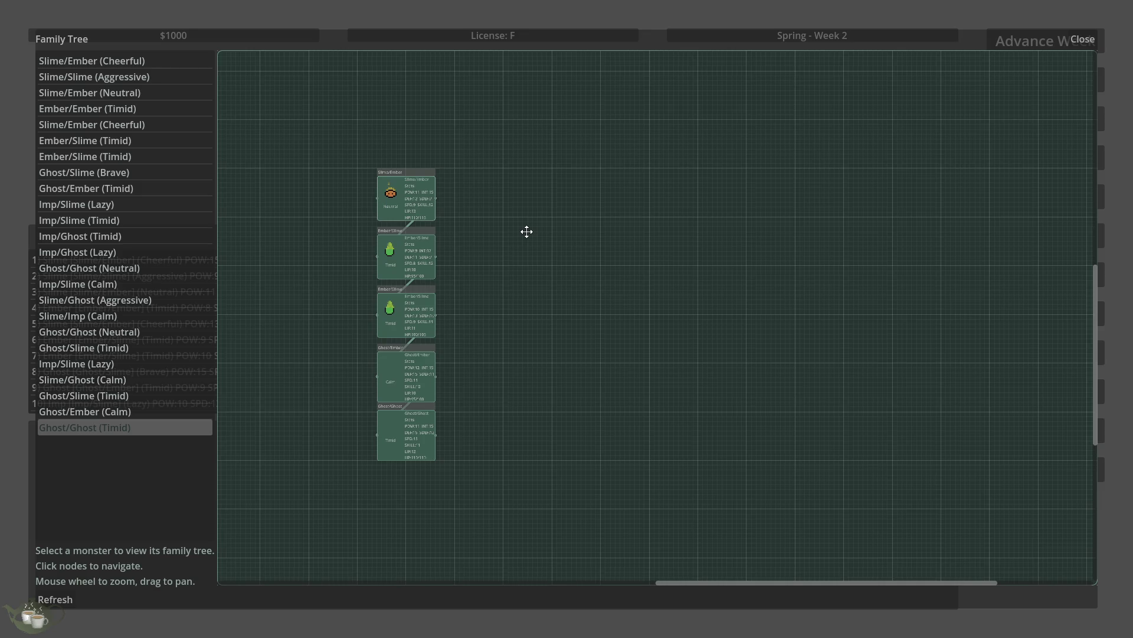
pyautogui.scroll(2, 337, 461)
pyautogui.scroll(-1, 521, 490)
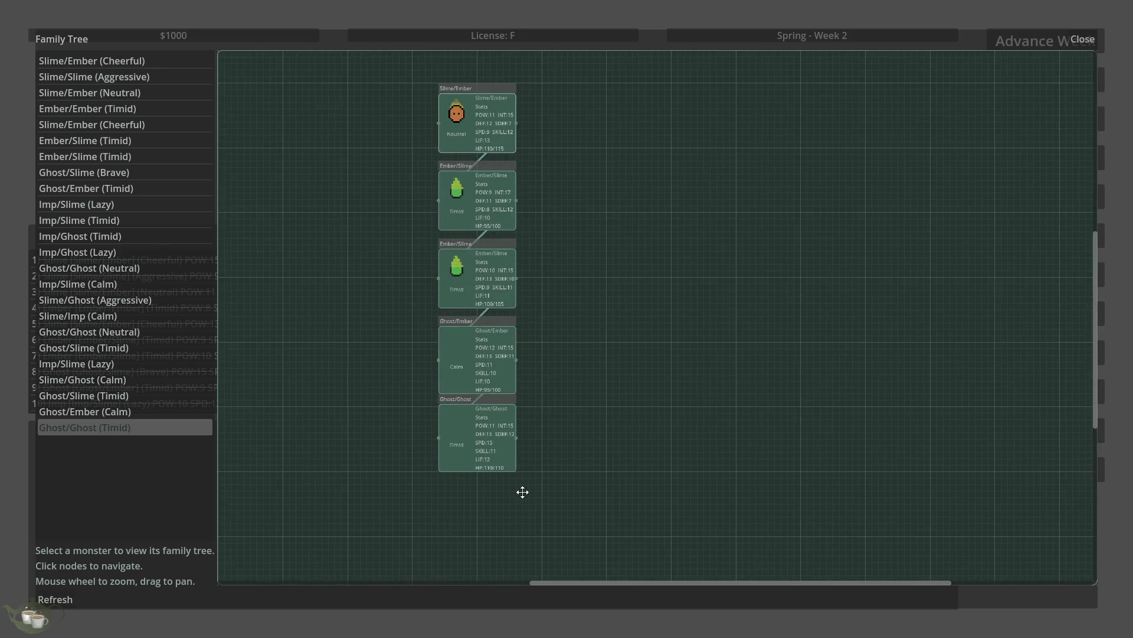
pyautogui.scroll(-1, 521, 490)
pyautogui.scroll(1, 464, 88)
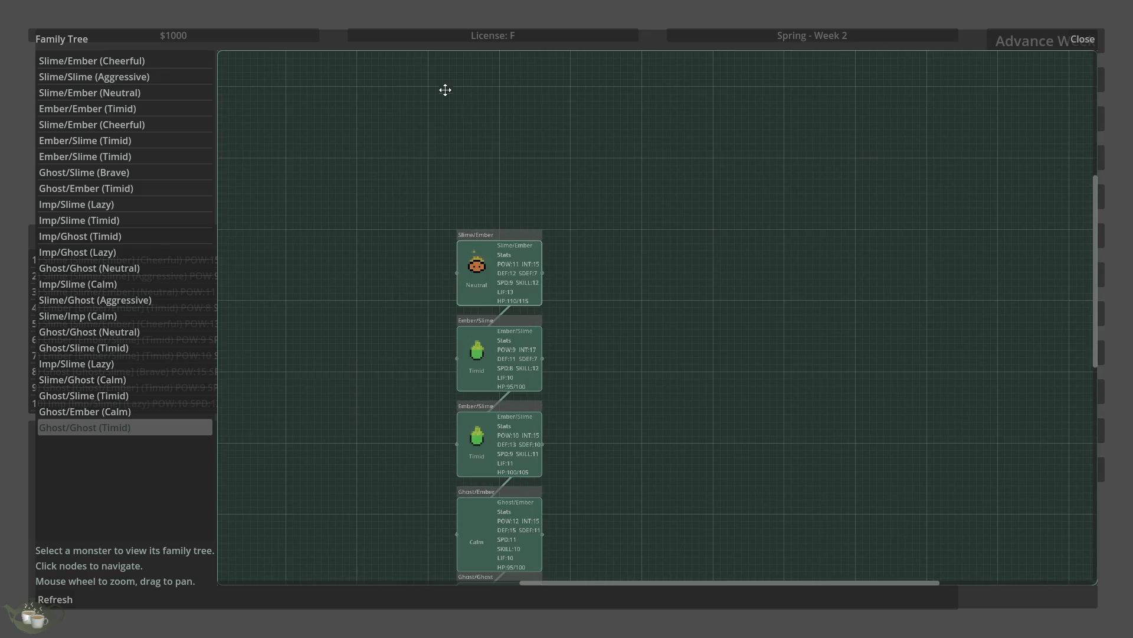
pyautogui.scroll(-1, 445, 89)
pyautogui.scroll(2, 488, 438)
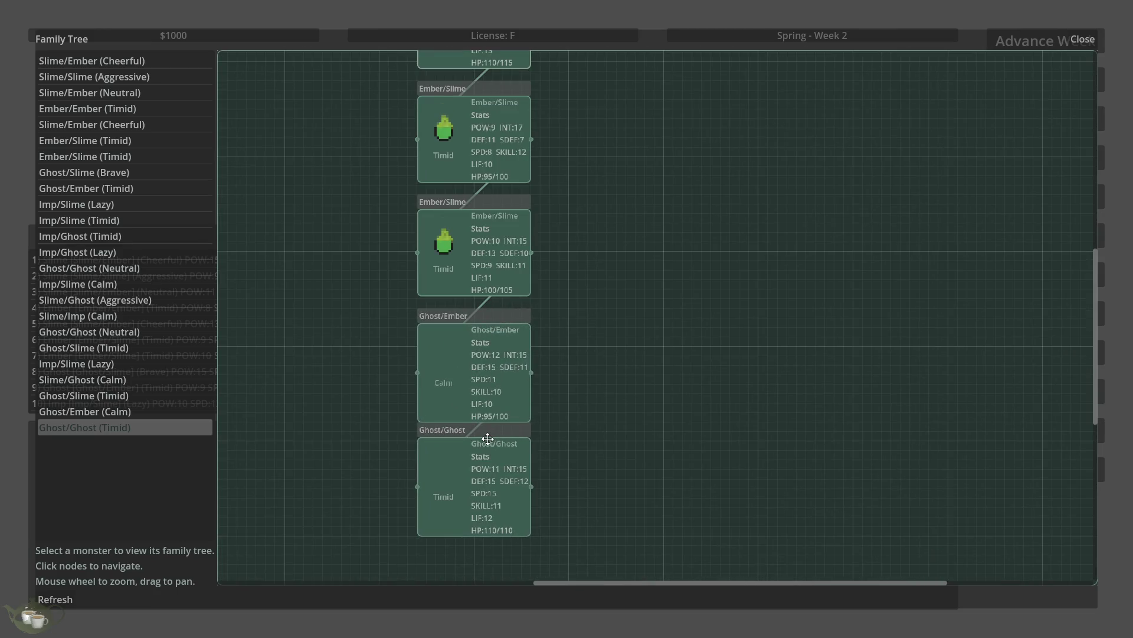
pyautogui.scroll(-1, 488, 438)
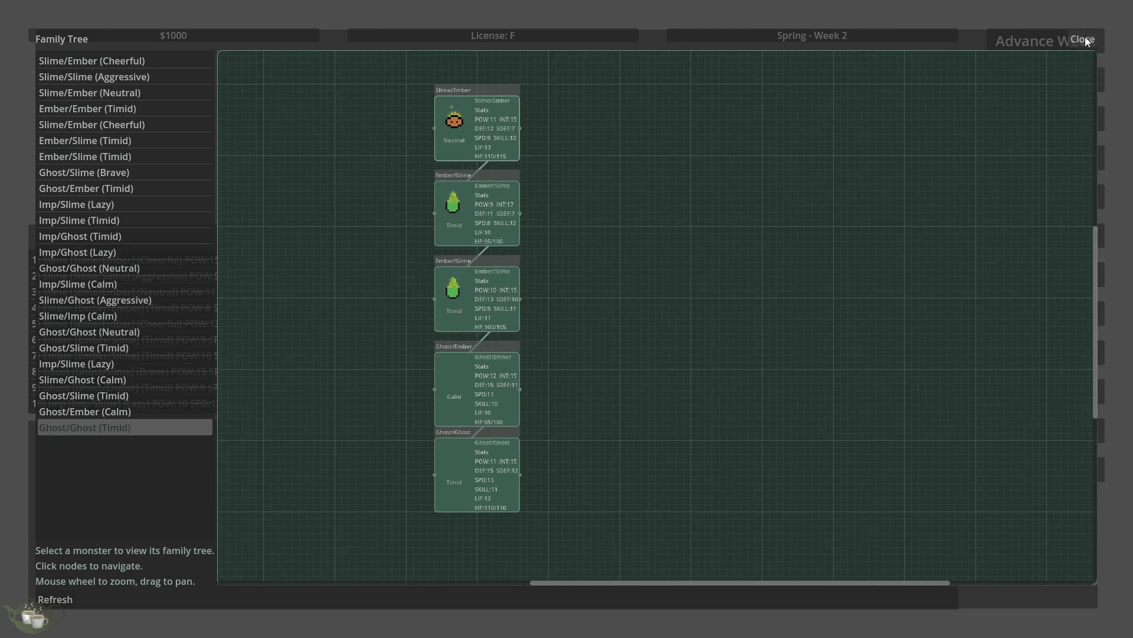
pyautogui.click(1083, 40)
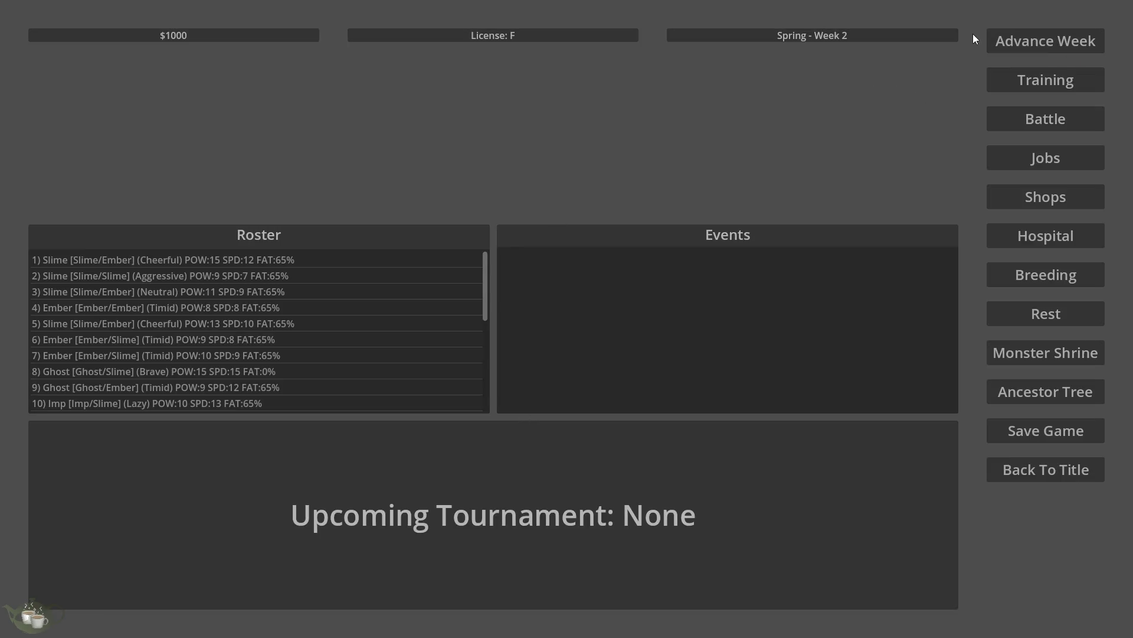
pyautogui.click(1071, 41)
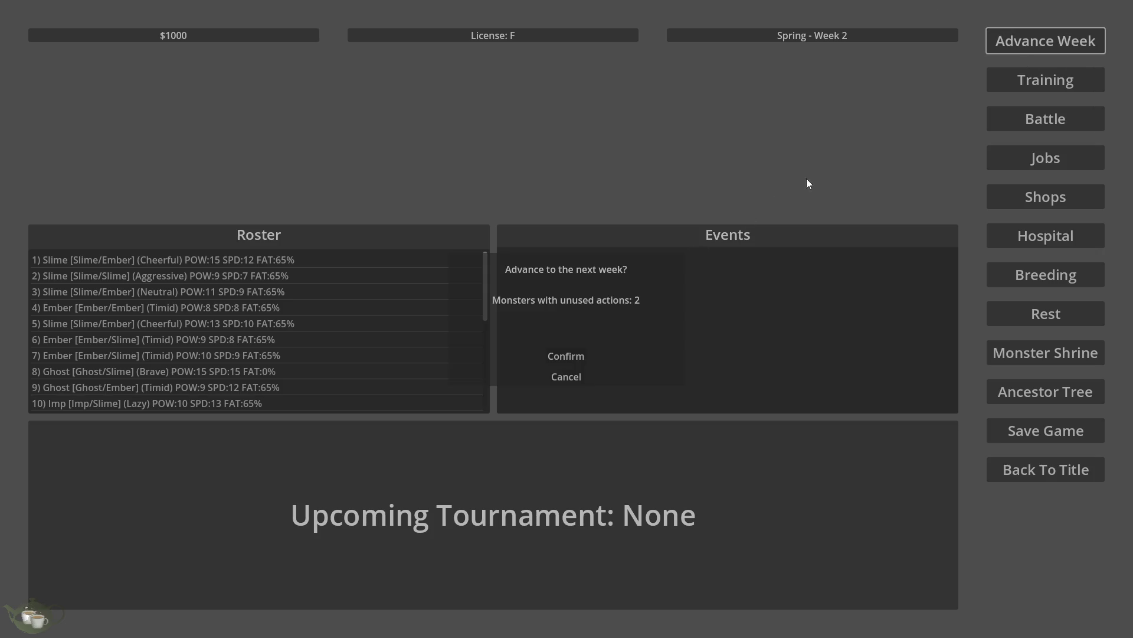
pyautogui.click(562, 354)
pyautogui.click(1005, 31)
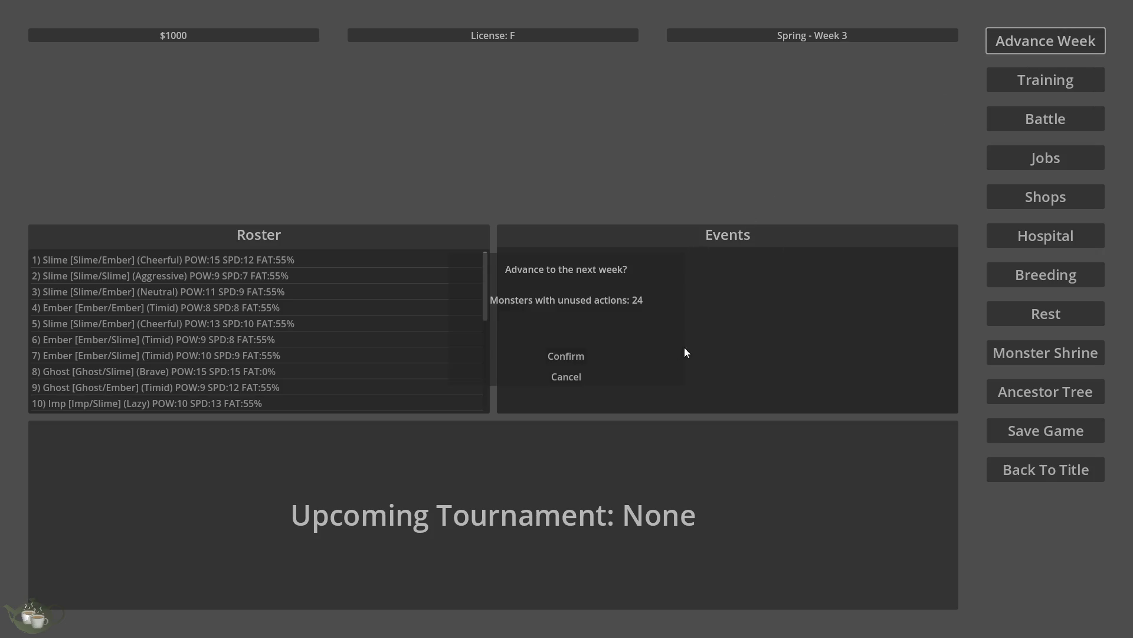
pyautogui.click(549, 355)
pyautogui.click(1036, 41)
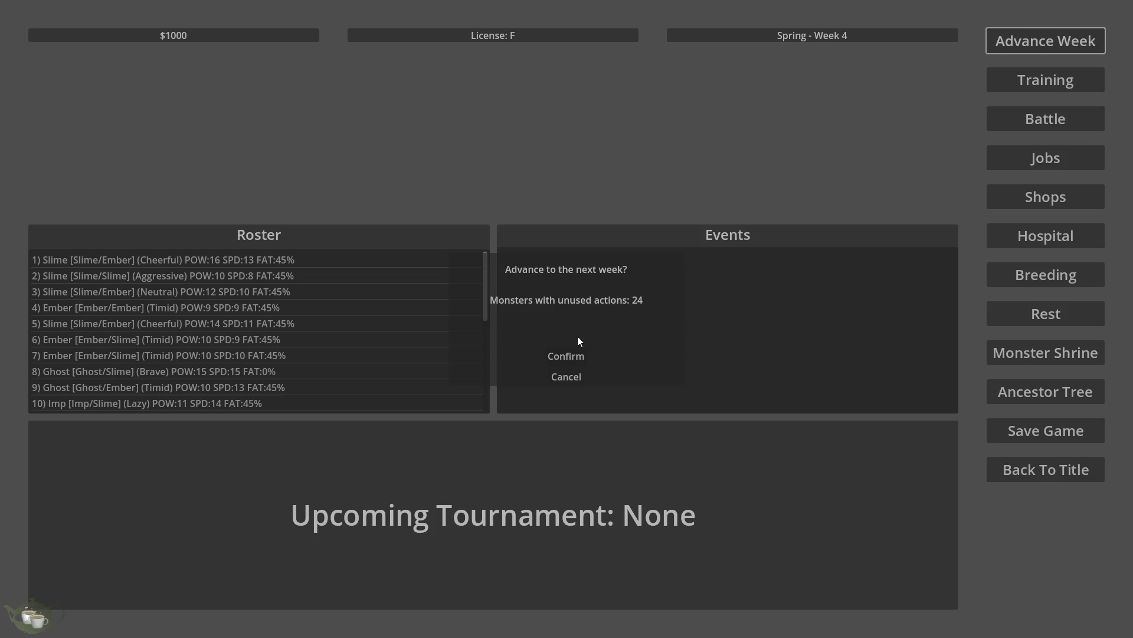
pyautogui.click(567, 356)
pyautogui.click(1010, 52)
pyautogui.click(558, 353)
pyautogui.click(991, 43)
pyautogui.click(566, 354)
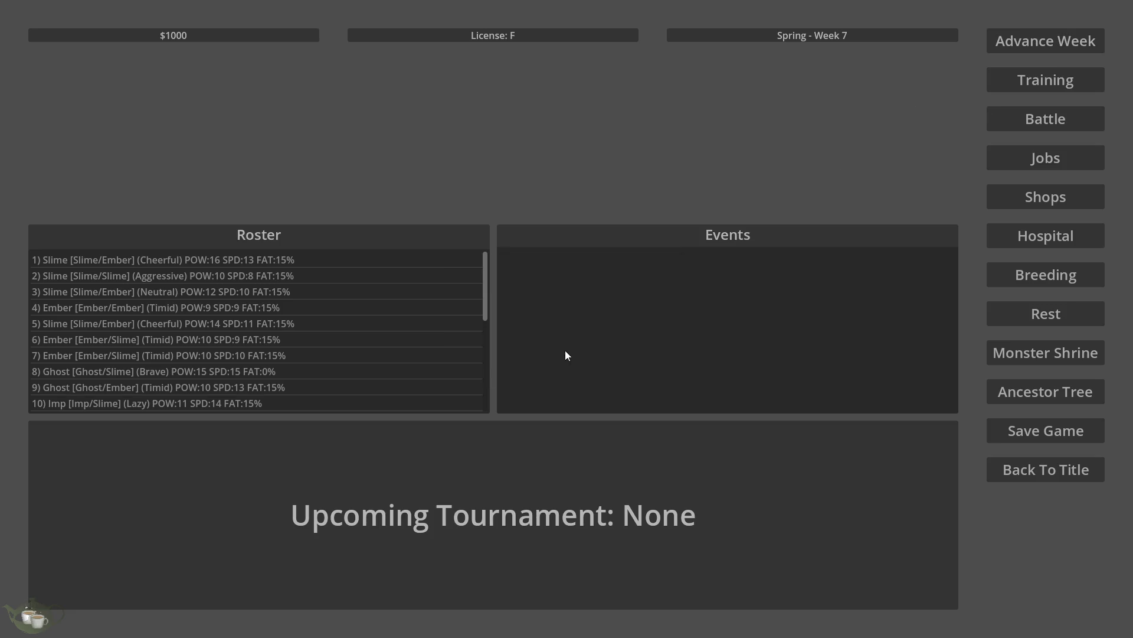
pyautogui.click(1029, 40)
pyautogui.click(567, 356)
pyautogui.click(1027, 42)
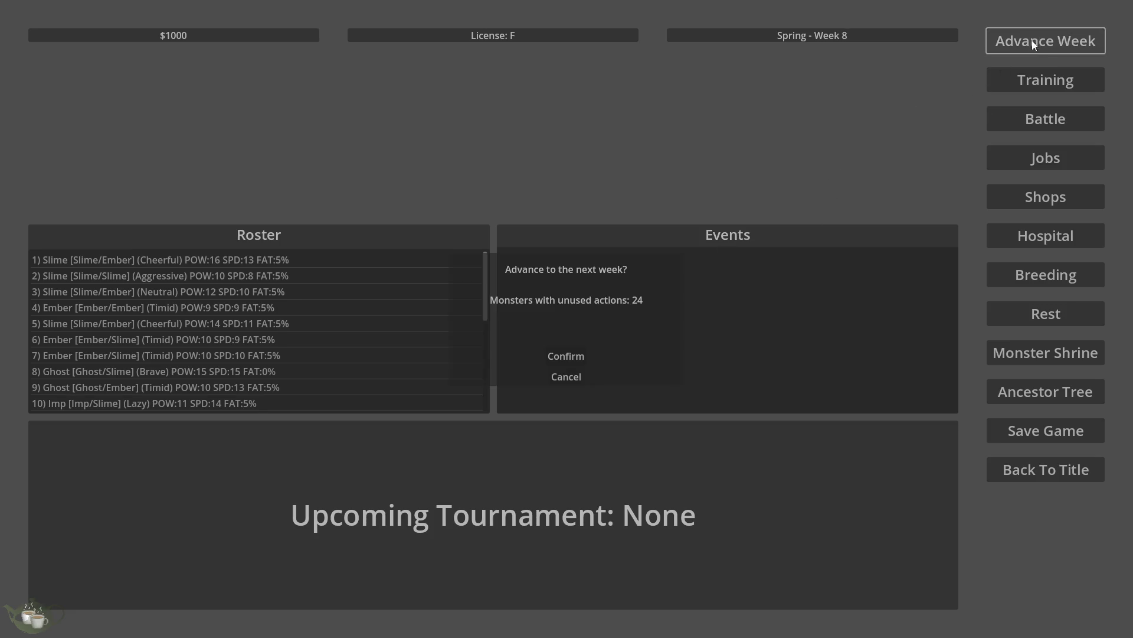
pyautogui.click(566, 355)
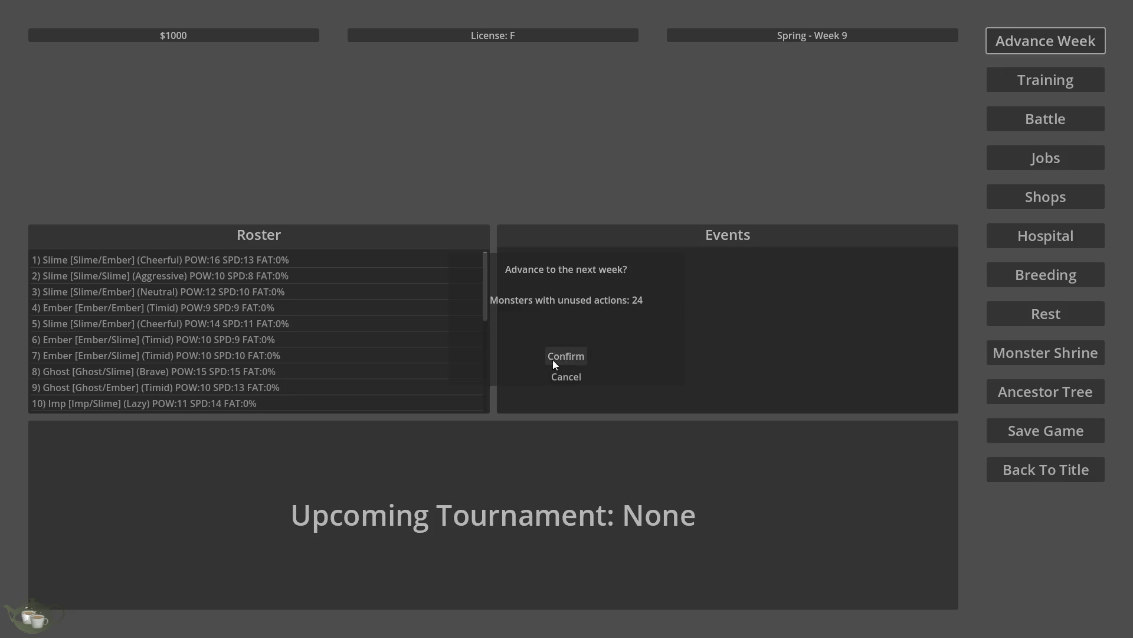
pyautogui.click(553, 360)
pyautogui.click(1039, 50)
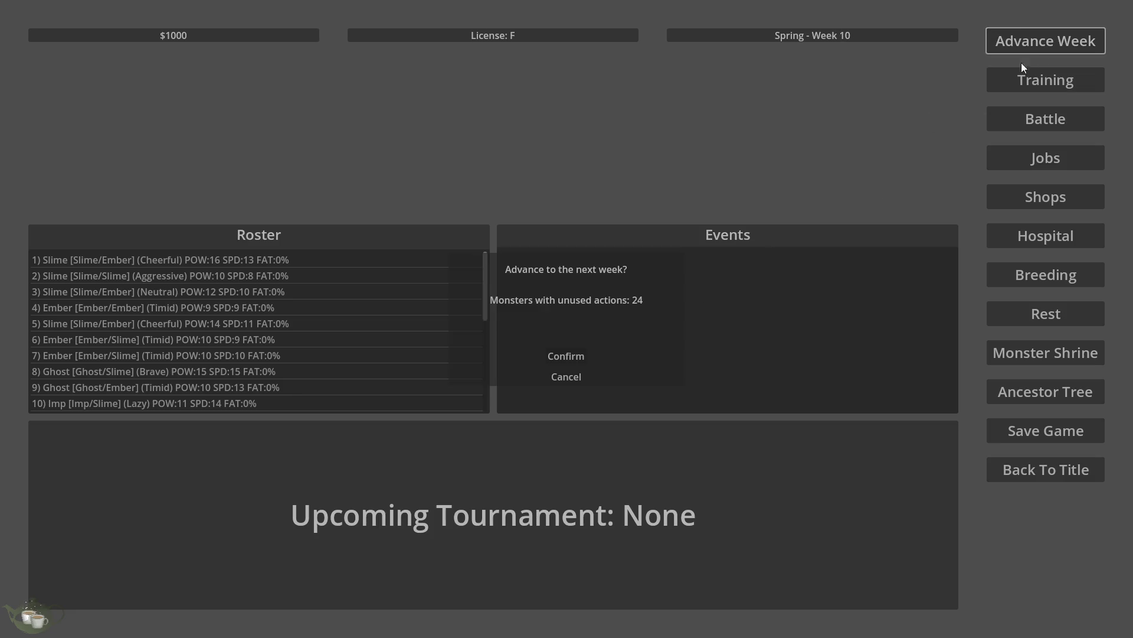
pyautogui.click(587, 351)
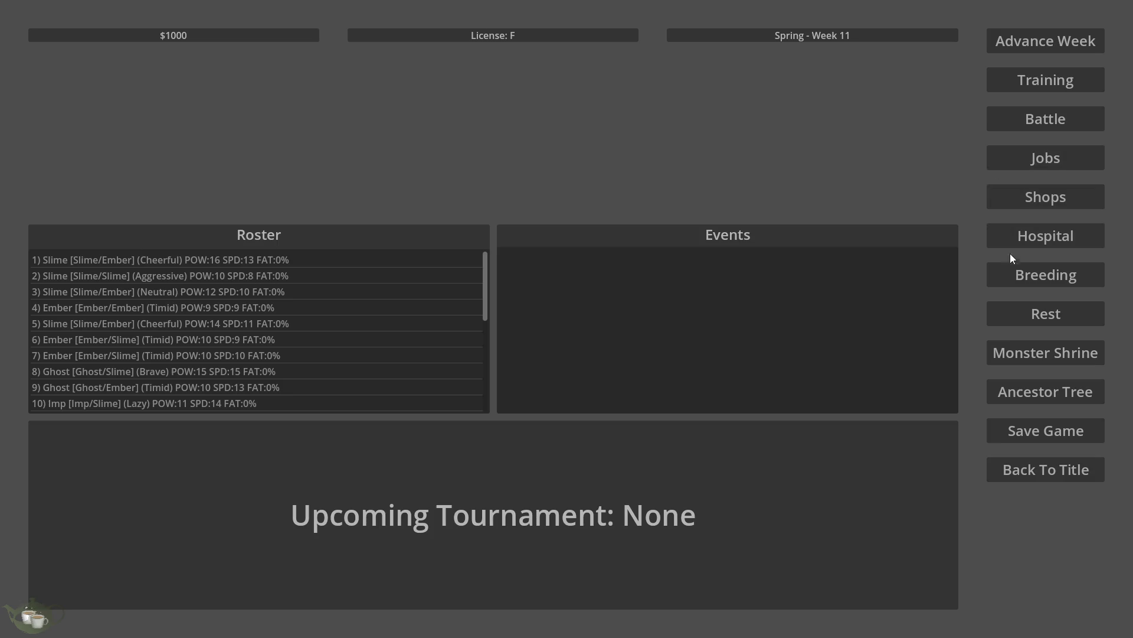
pyautogui.click(1040, 284)
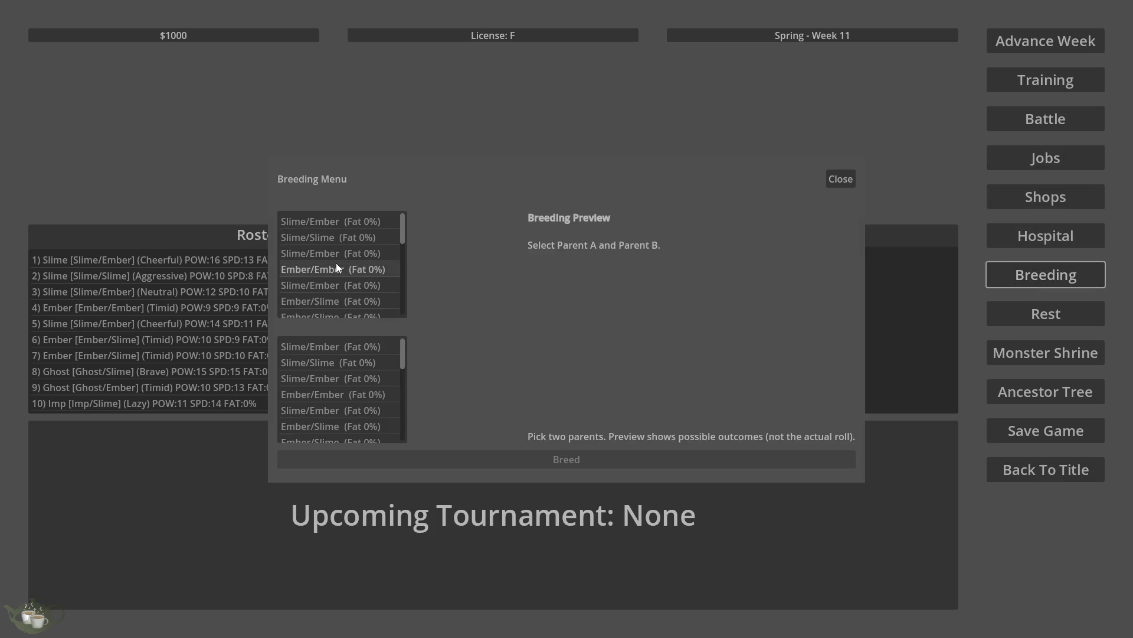
# Step: Breed the two Ember/Slime monsters together and confirm
pyautogui.scroll(-3, 378, 292)
pyautogui.click(377, 250)
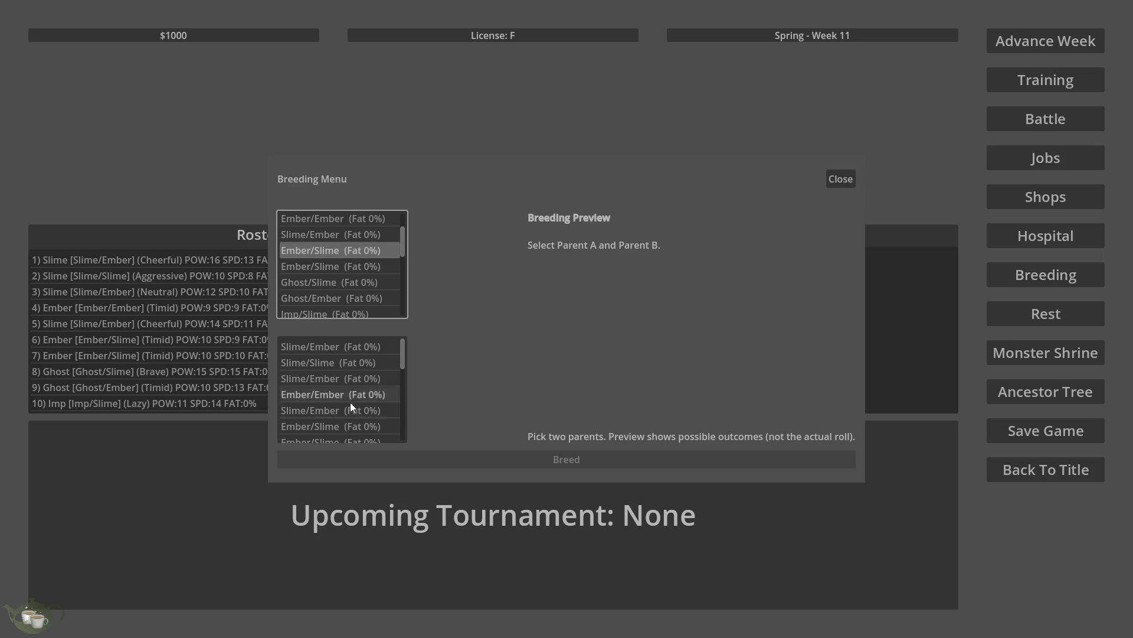
pyautogui.scroll(-3, 350, 402)
pyautogui.click(360, 365)
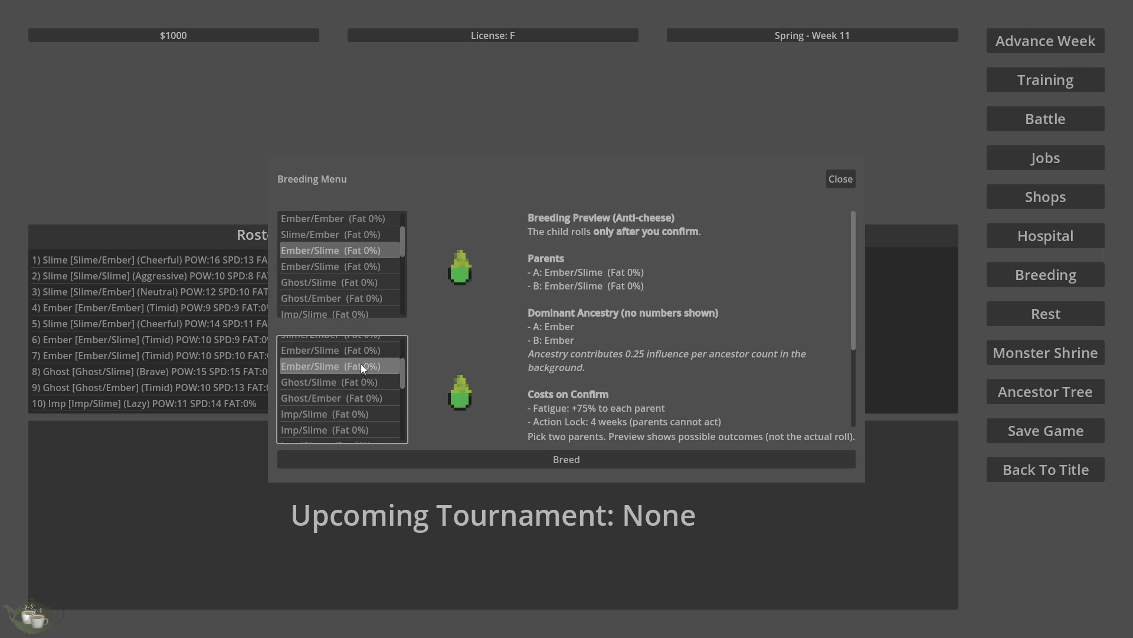
pyautogui.click(558, 463)
pyautogui.click(549, 363)
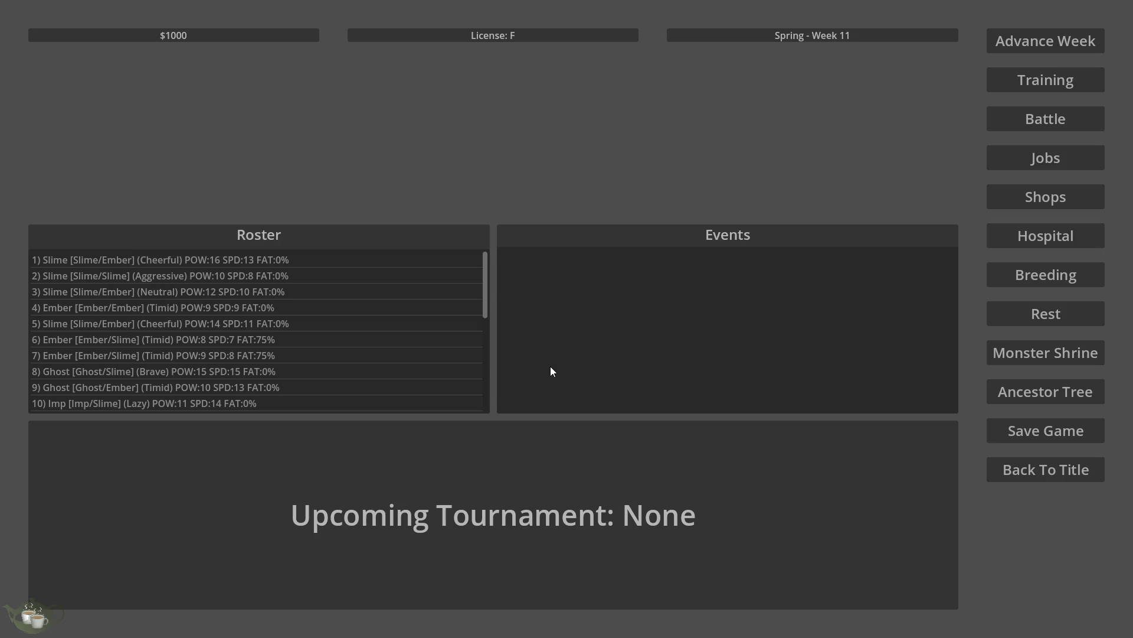
# Step: Breed Slime/Slime with Slime/Ember and confirm
pyautogui.click(1052, 275)
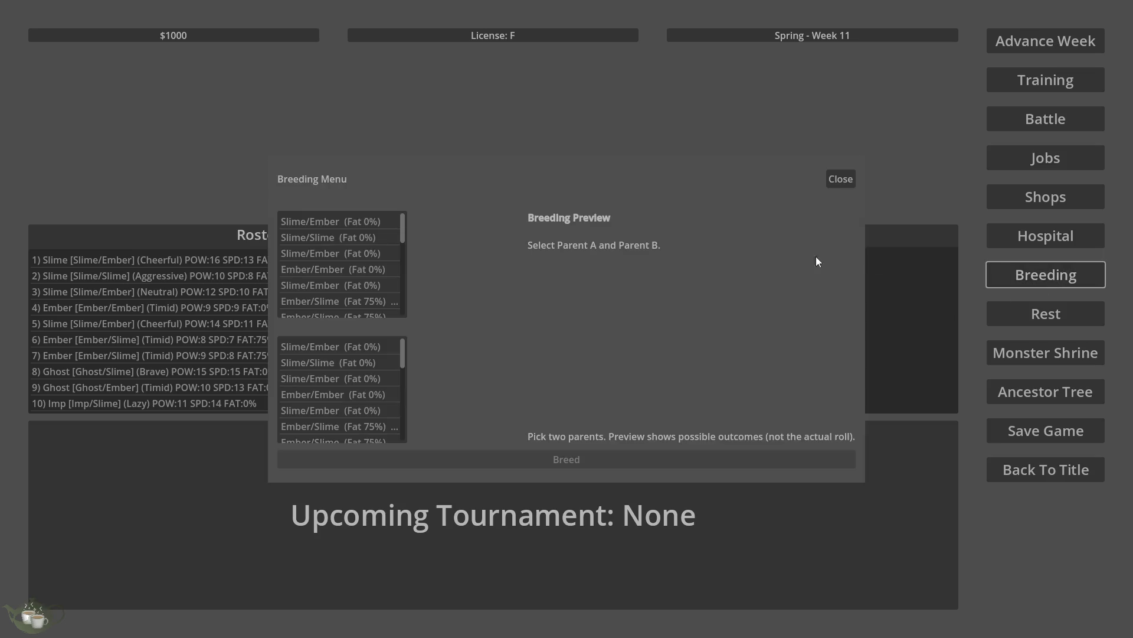
pyautogui.click(378, 239)
pyautogui.click(352, 410)
pyautogui.click(570, 459)
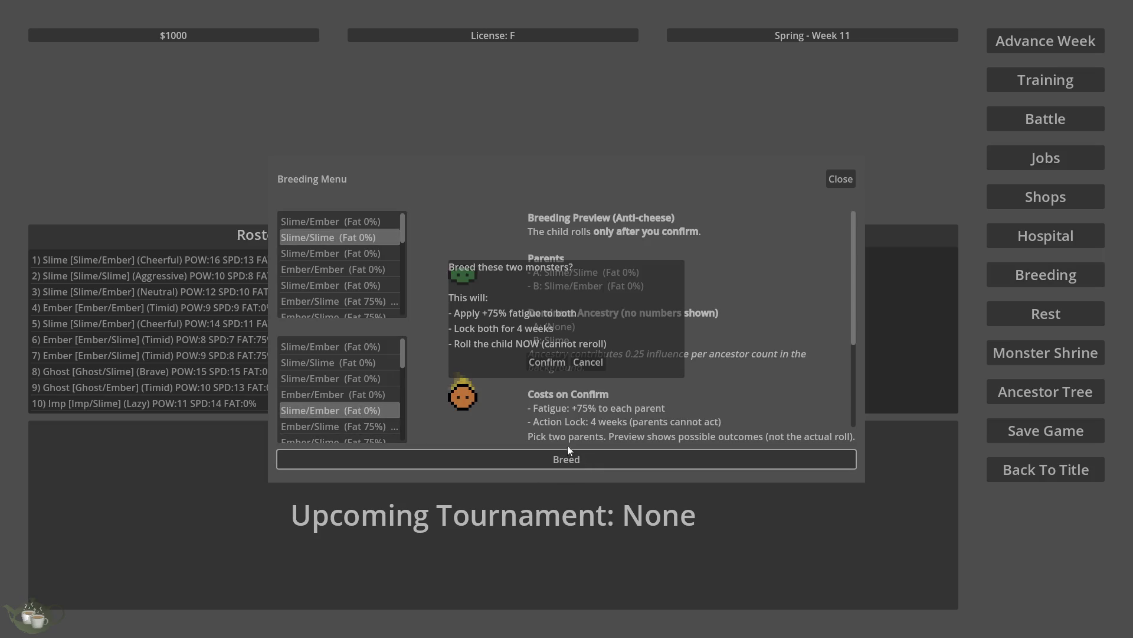
pyautogui.click(549, 364)
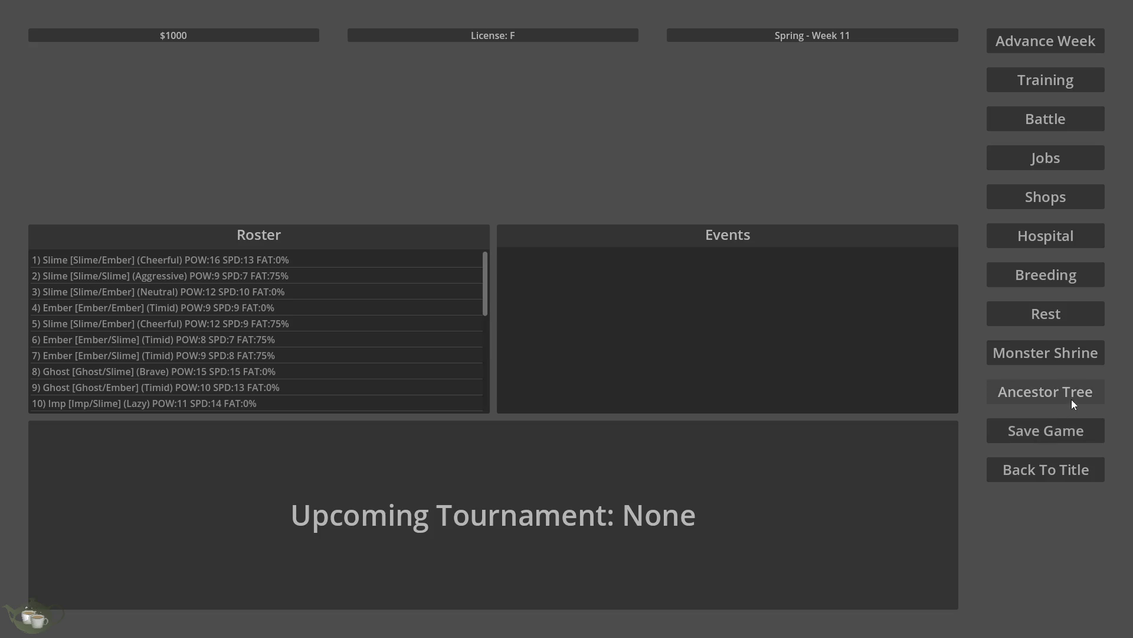
pyautogui.click(1072, 400)
pyautogui.click(140, 462)
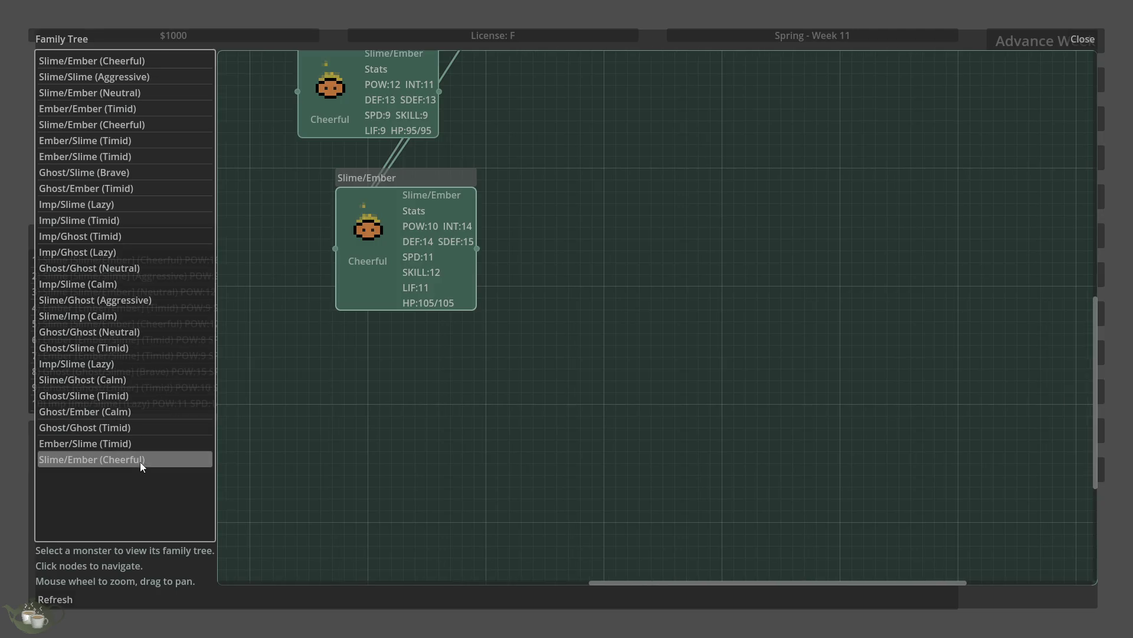
pyautogui.scroll(-3, 517, 443)
pyautogui.scroll(1, 544, 323)
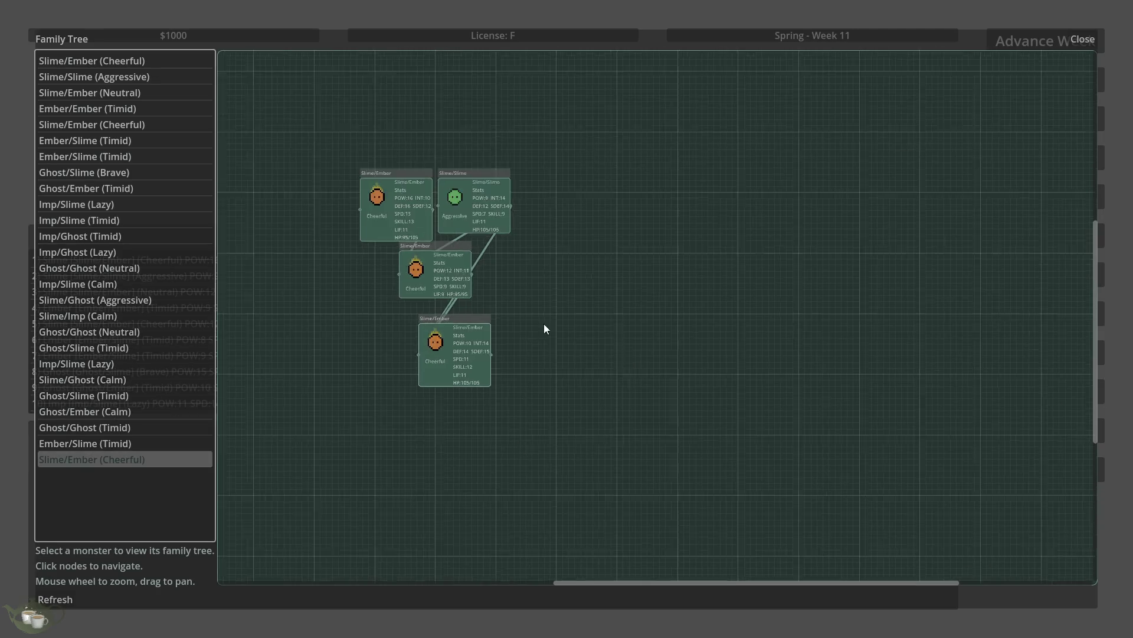
pyautogui.scroll(2, 608, 322)
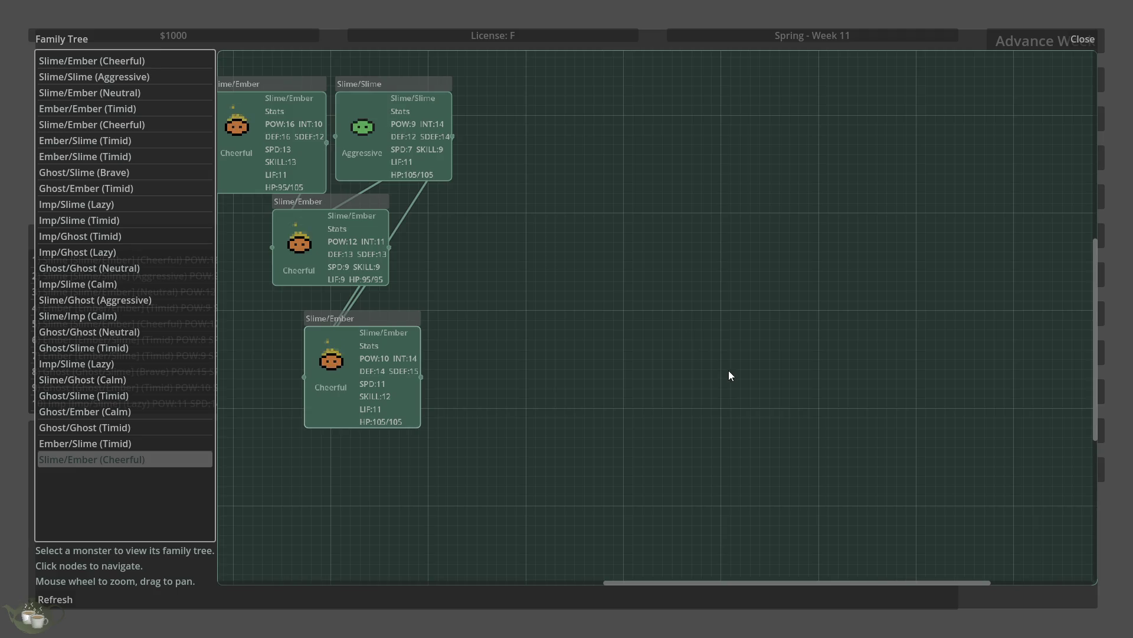
pyautogui.scroll(-2, 731, 376)
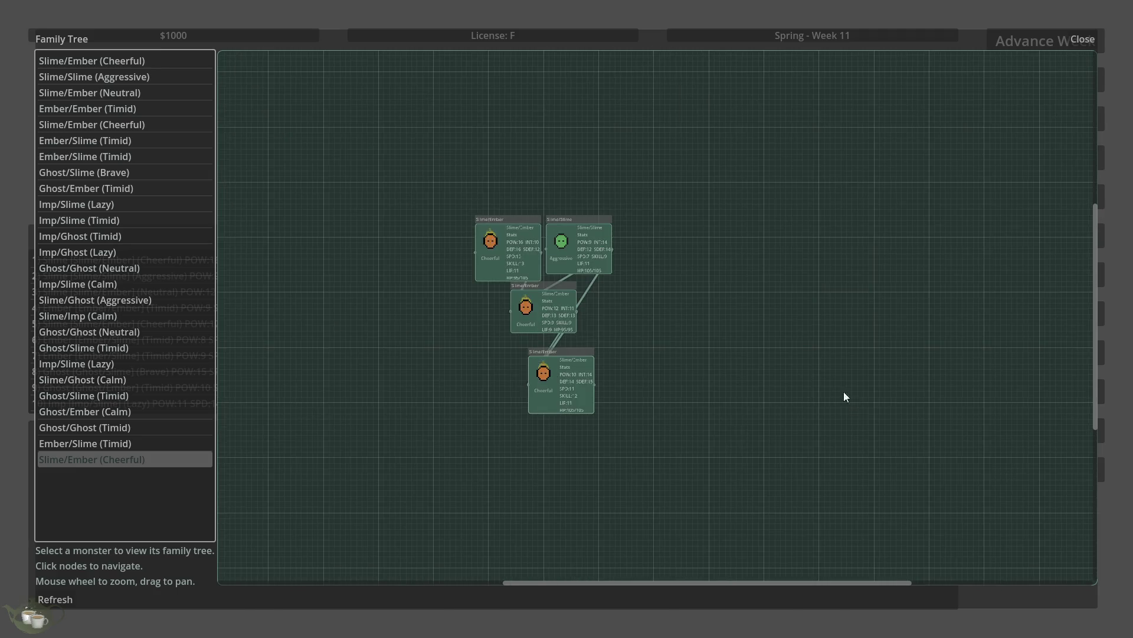
pyautogui.scroll(3, 443, 419)
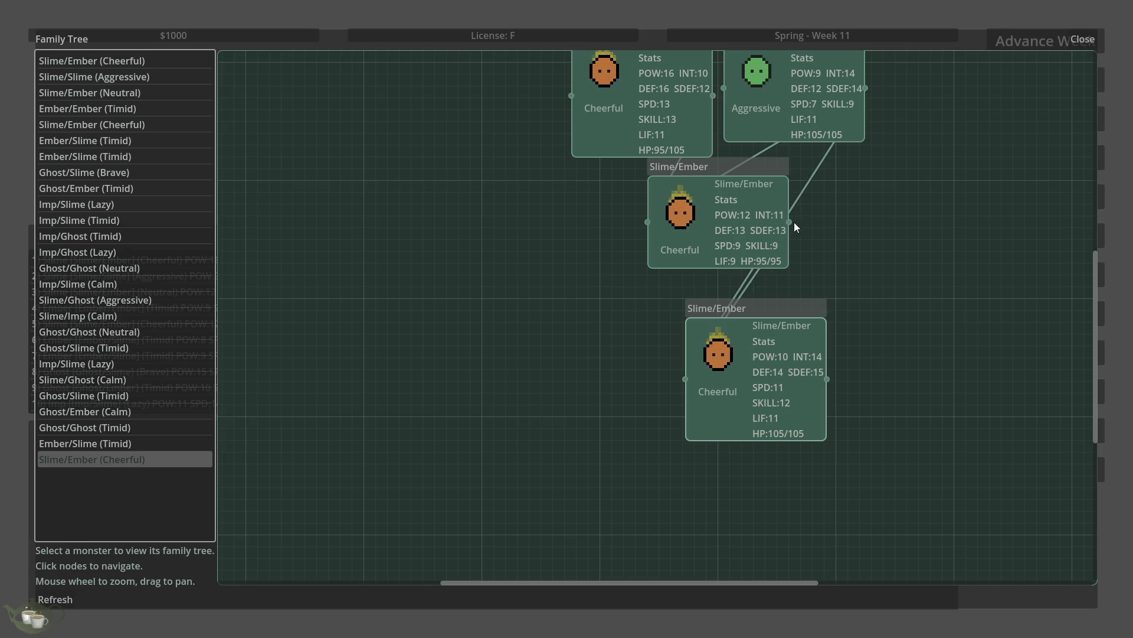
pyautogui.scroll(-2, 886, 218)
pyautogui.scroll(3, 1013, 207)
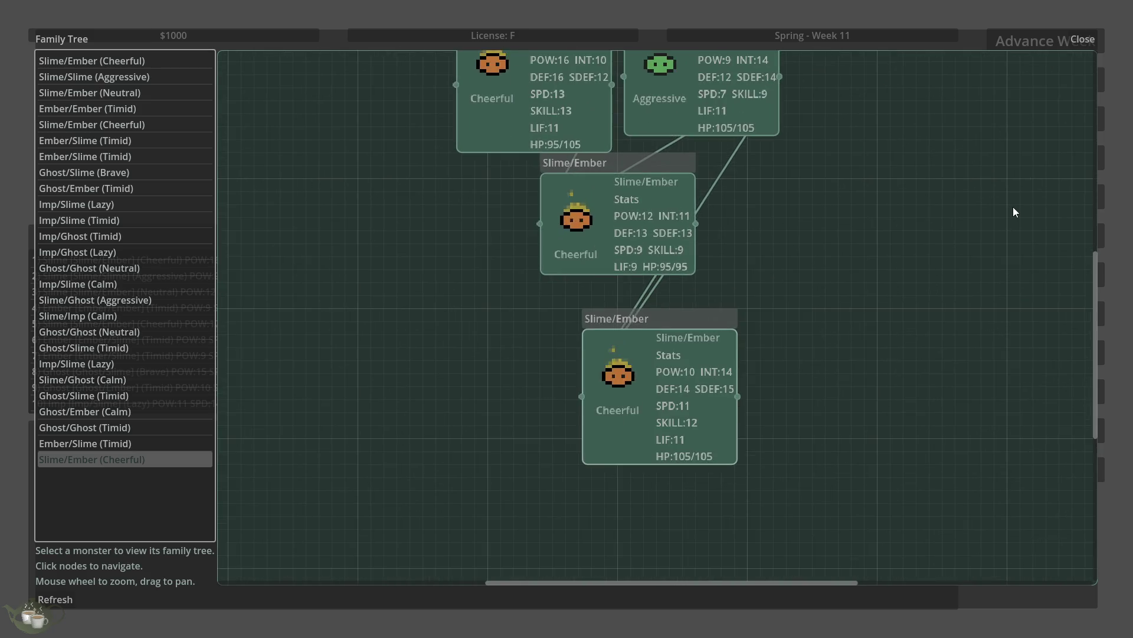
pyautogui.scroll(-3, 611, 296)
pyautogui.click(666, 161)
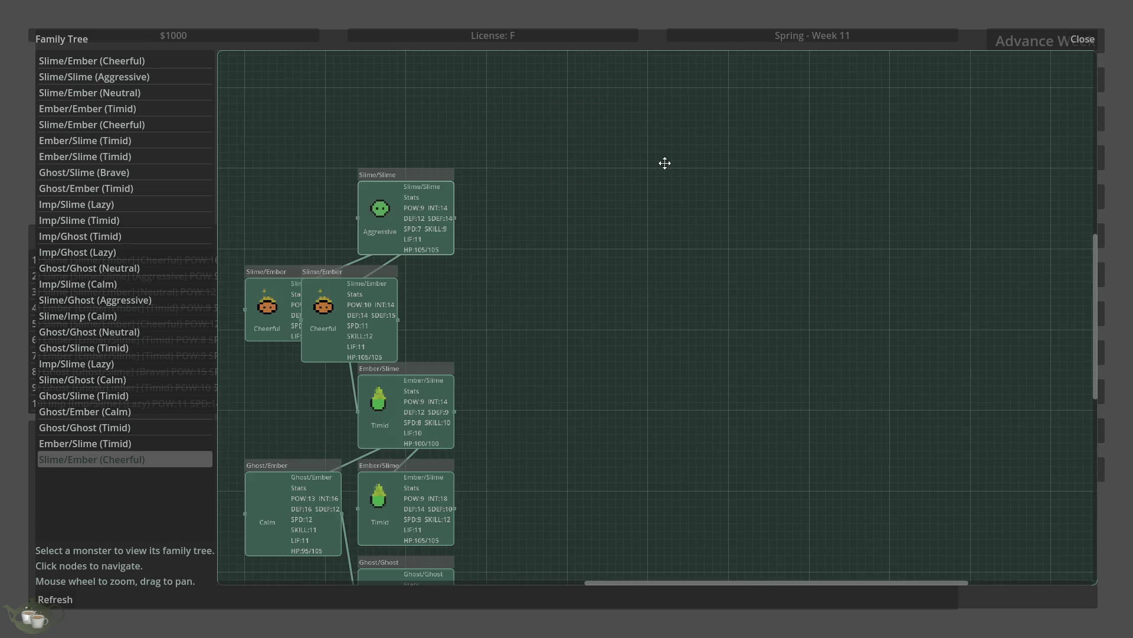
pyautogui.scroll(-3, 664, 169)
pyautogui.scroll(3, 449, 412)
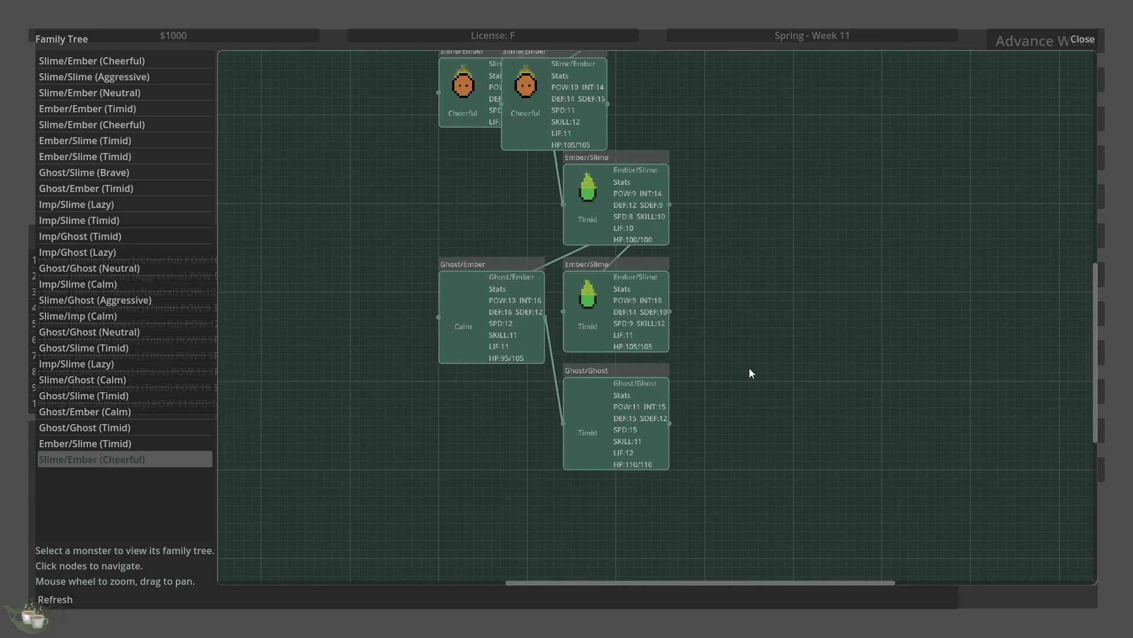
pyautogui.scroll(-3, 749, 370)
pyautogui.scroll(3, 699, 296)
pyautogui.scroll(-1, 644, 314)
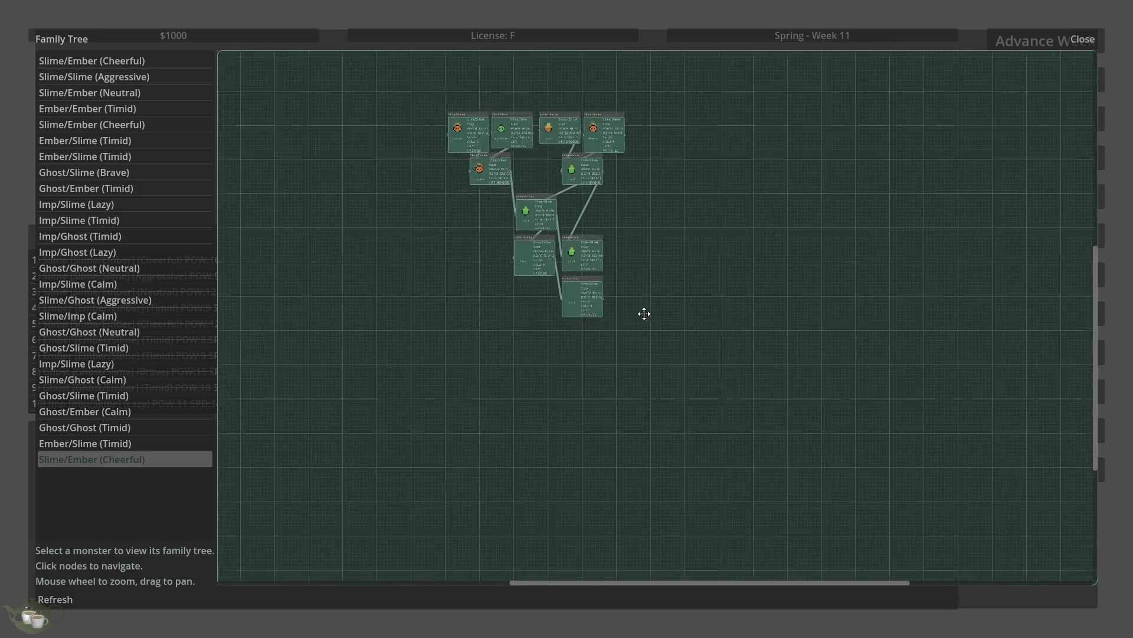
pyautogui.click(559, 233)
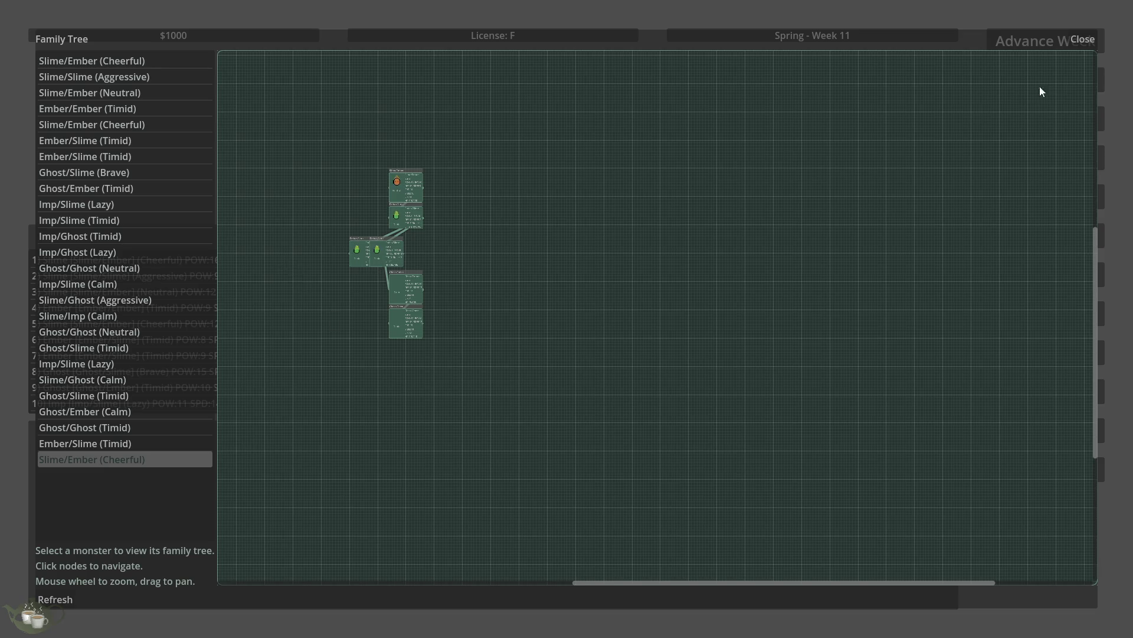
pyautogui.click(1088, 37)
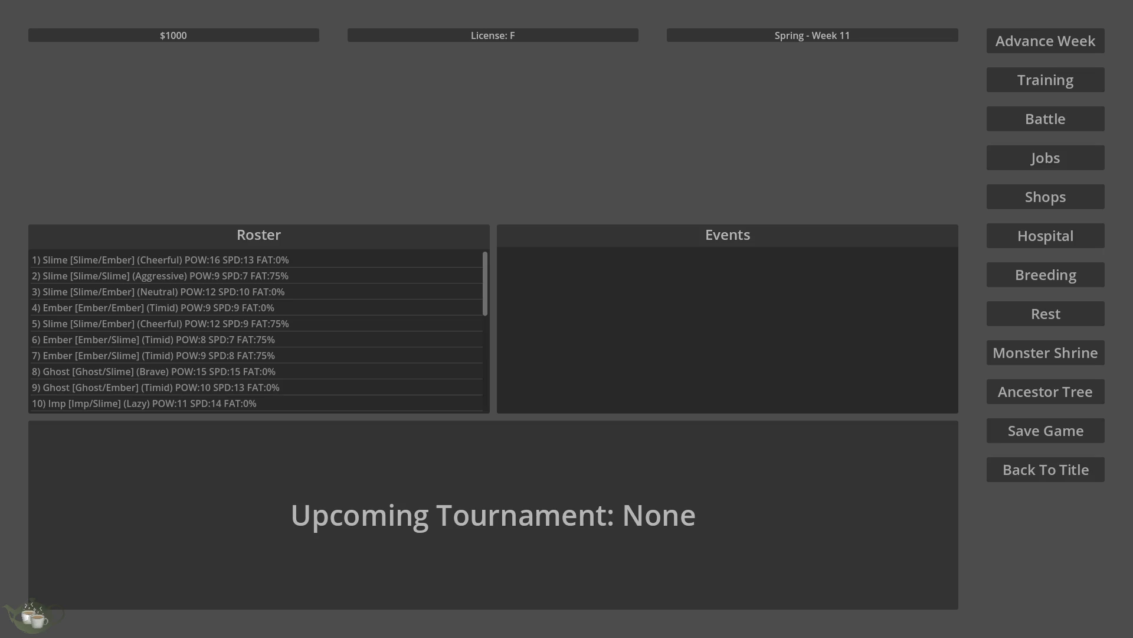
# Step: View and pan Slime/Ember (Cheerful)'s family tree, then close the viewer
pyautogui.click(1061, 393)
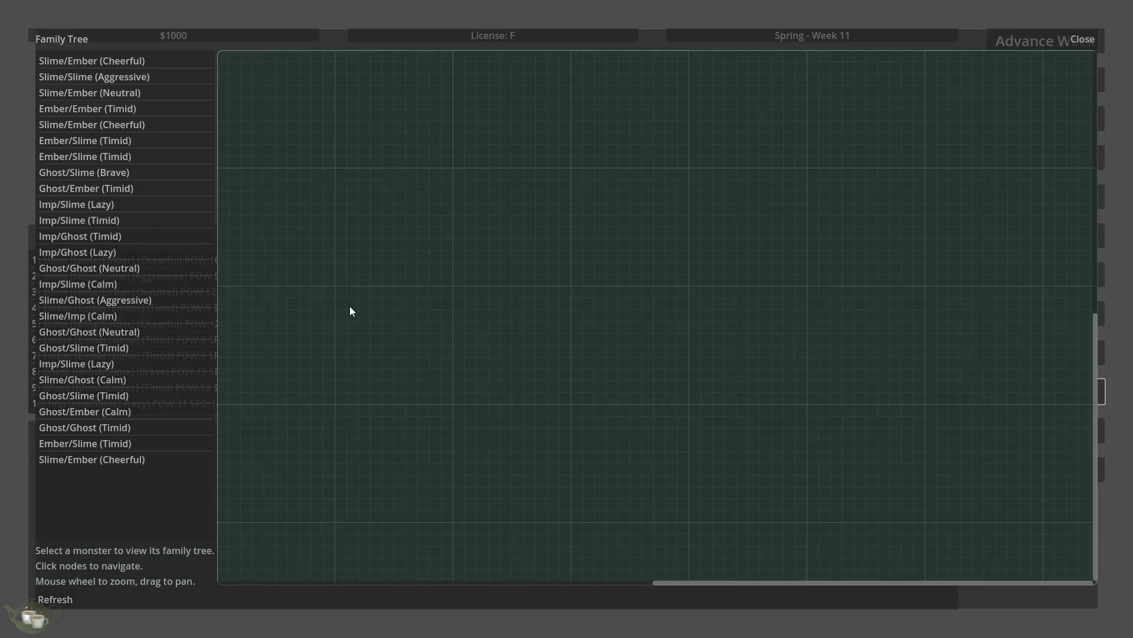
pyautogui.click(58, 124)
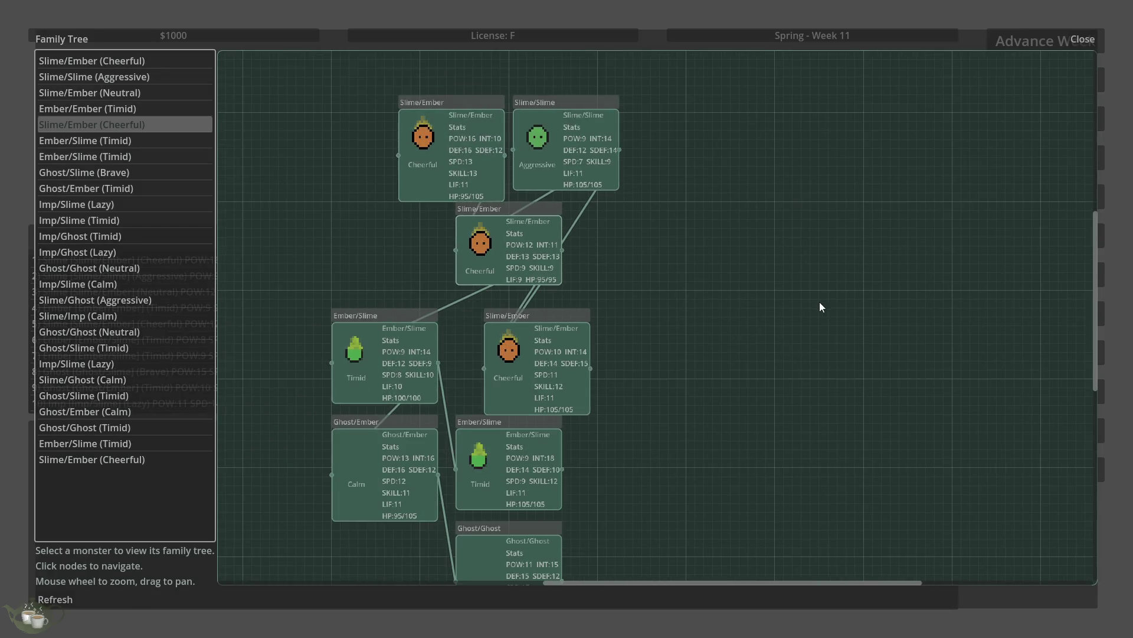
pyautogui.scroll(2, 328, 504)
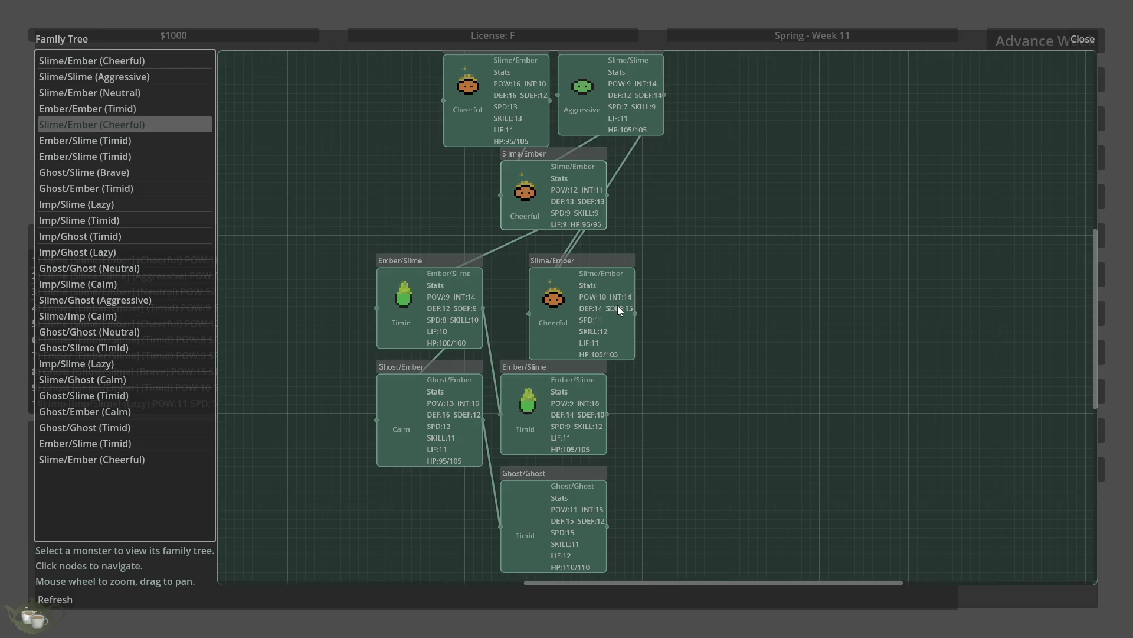
pyautogui.scroll(-4, 618, 305)
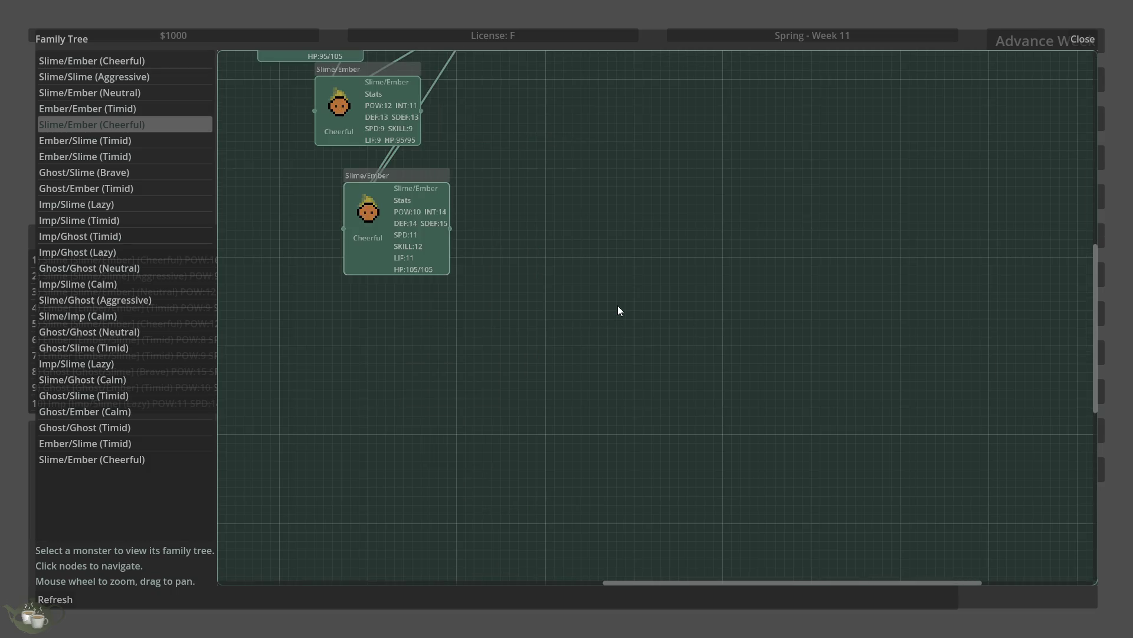
pyautogui.moveTo(617, 306); pyautogui.dragTo(669, 319)
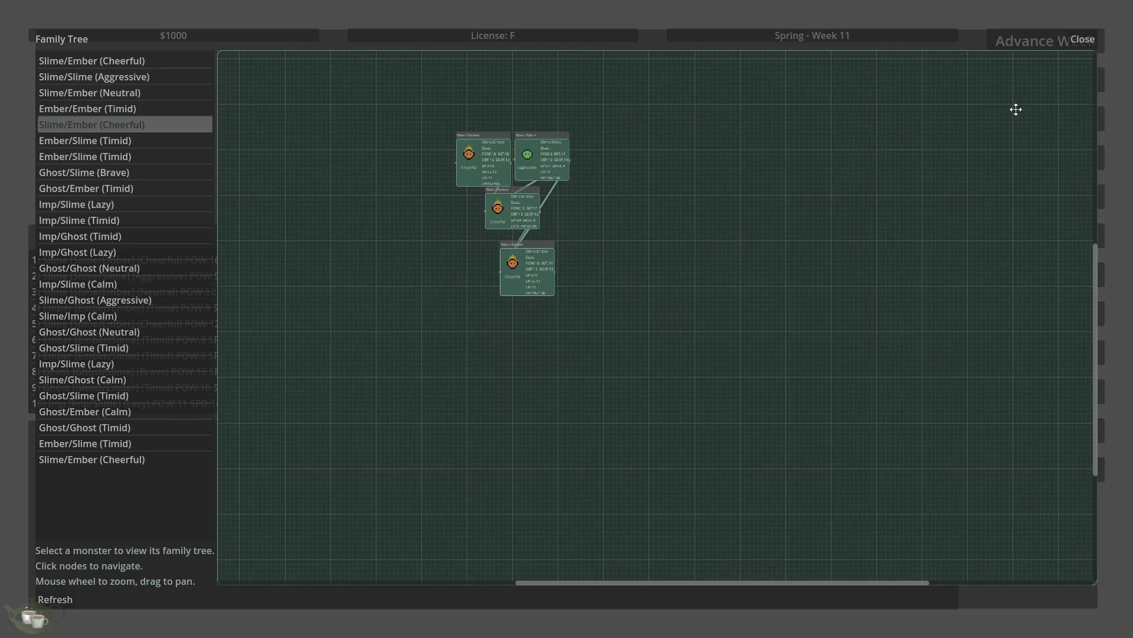
pyautogui.click(1078, 39)
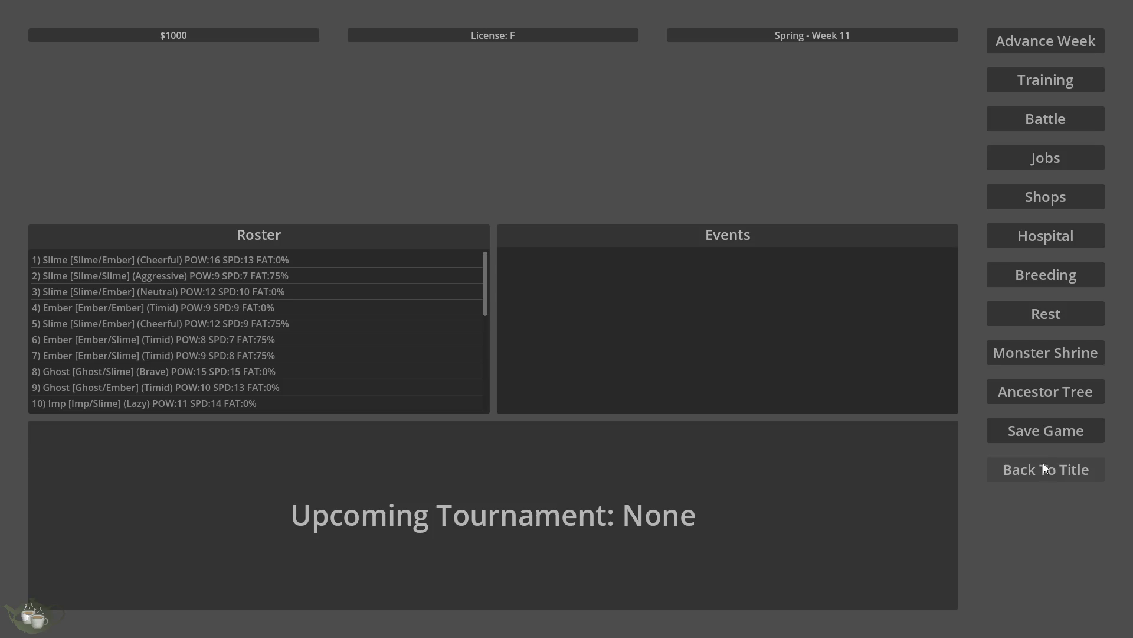
# Step: Glance at the Monster Shrine, then quit the game via Back To Title
pyautogui.click(1016, 350)
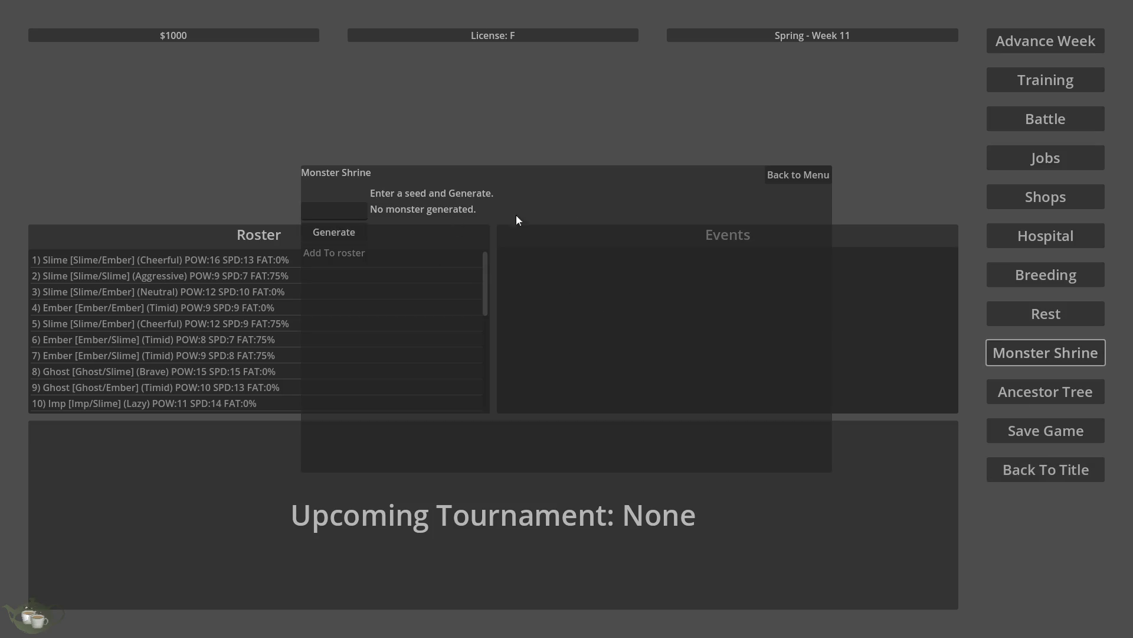
pyautogui.click(823, 175)
pyautogui.click(1027, 470)
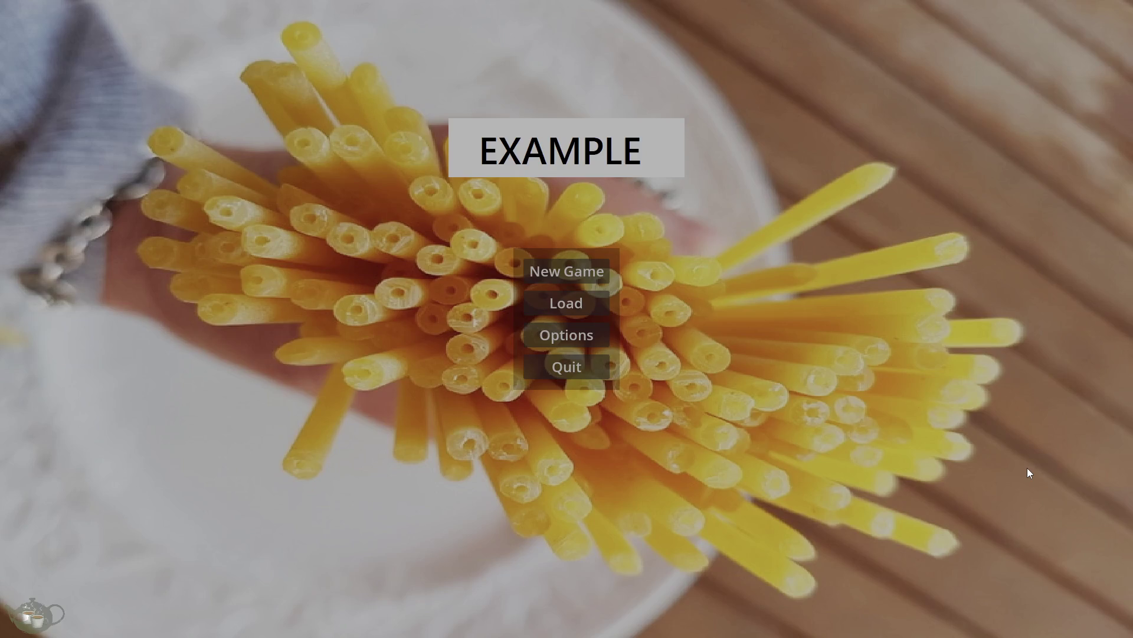
pyautogui.click(602, 367)
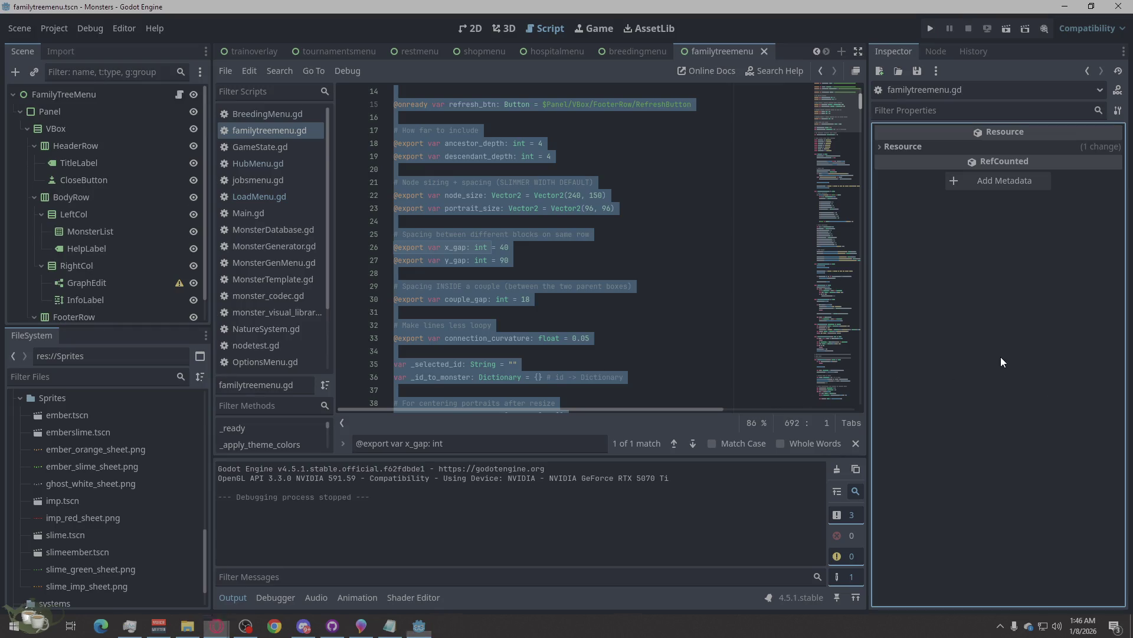
pyautogui.click(736, 326)
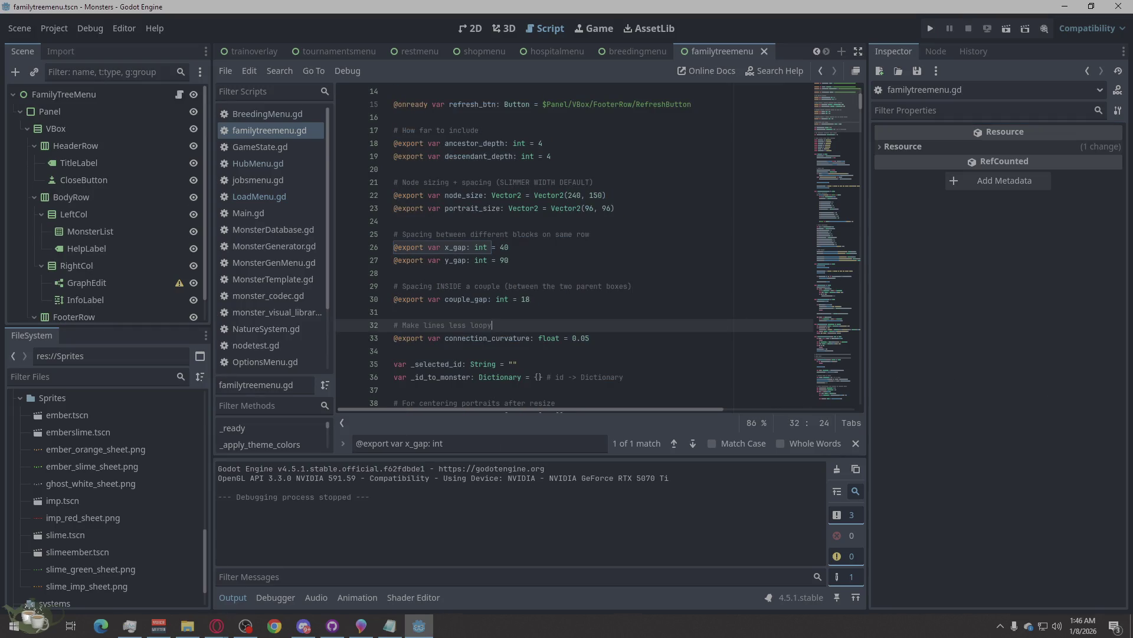
pyautogui.click(216, 626)
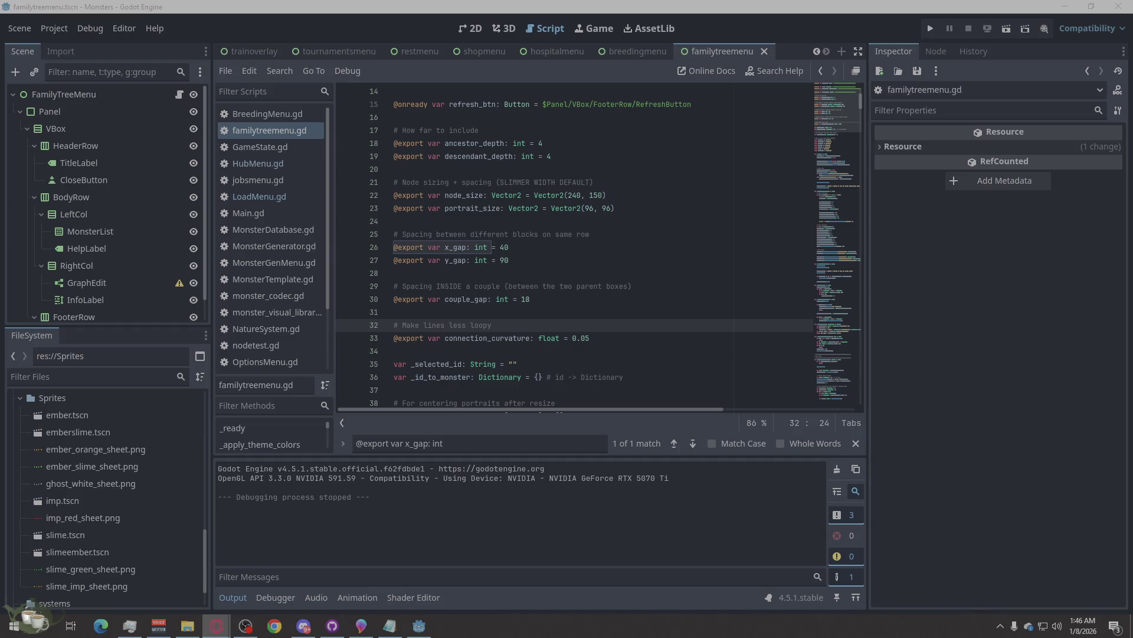
pyautogui.hotkey('alt', 'Tab')
pyautogui.click(708, 522)
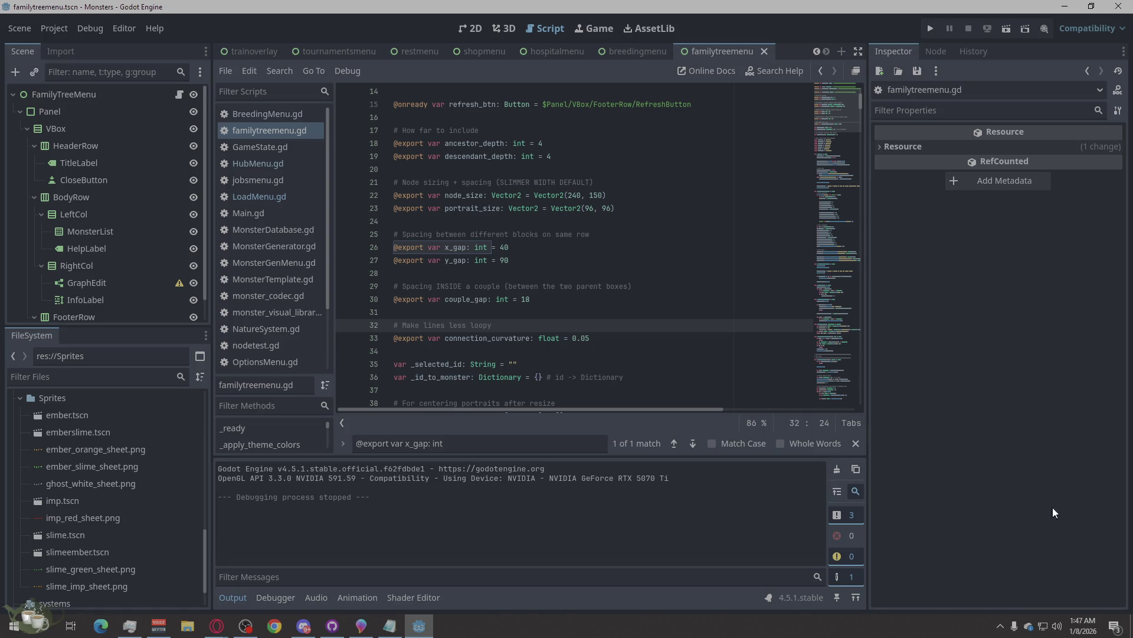
pyautogui.hotkey('alt', 'Tab')
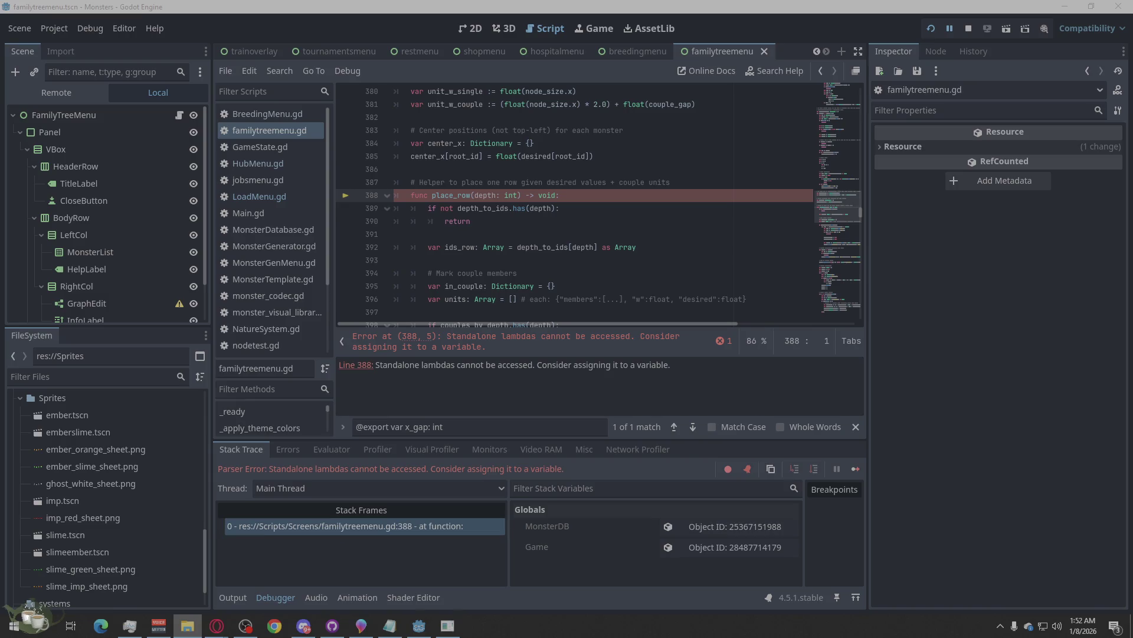
# Step: Drag ember_idle_6f_32x32_even.png from Explorer into the res://Sprites folder
pyautogui.moveTo(68, 476); pyautogui.dragTo(154, 466)
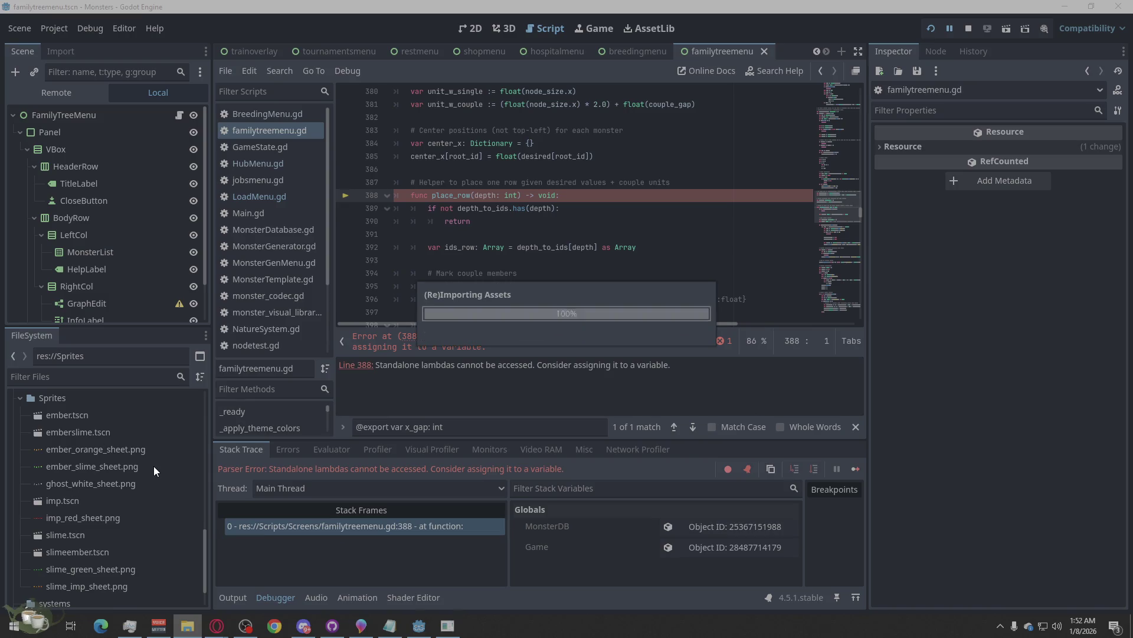
pyautogui.moveTo(147, 451)
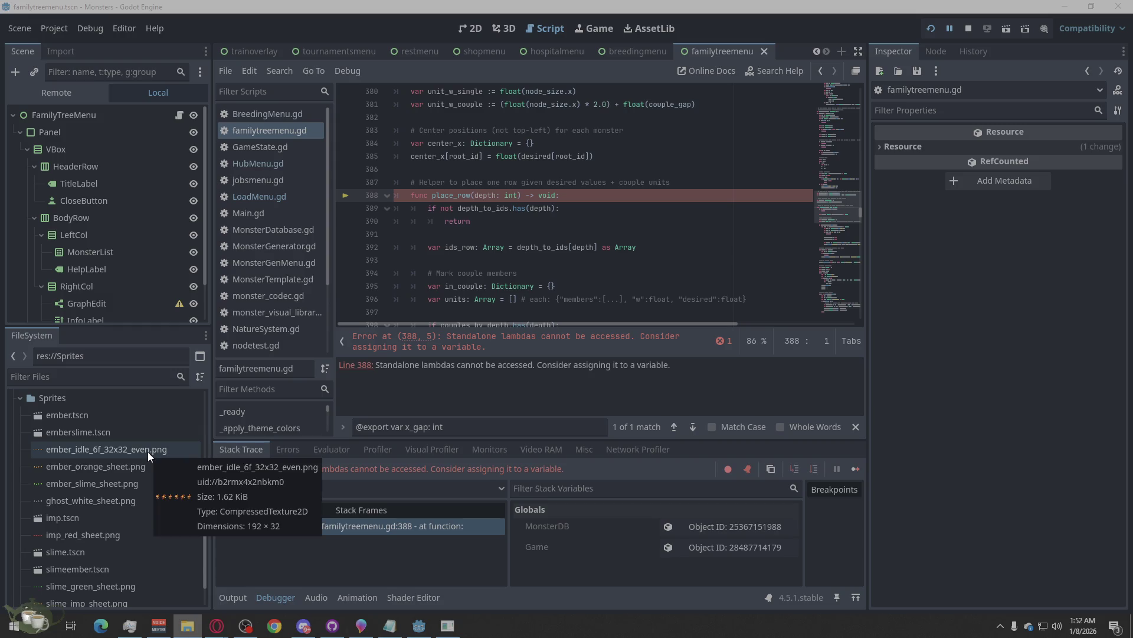
# Step: Create a new 2D scene with an AnimatedSprite2D child under the Node2D root
pyautogui.click(842, 52)
pyautogui.click(86, 131)
pyautogui.rightClick(128, 122)
pyautogui.click(161, 129)
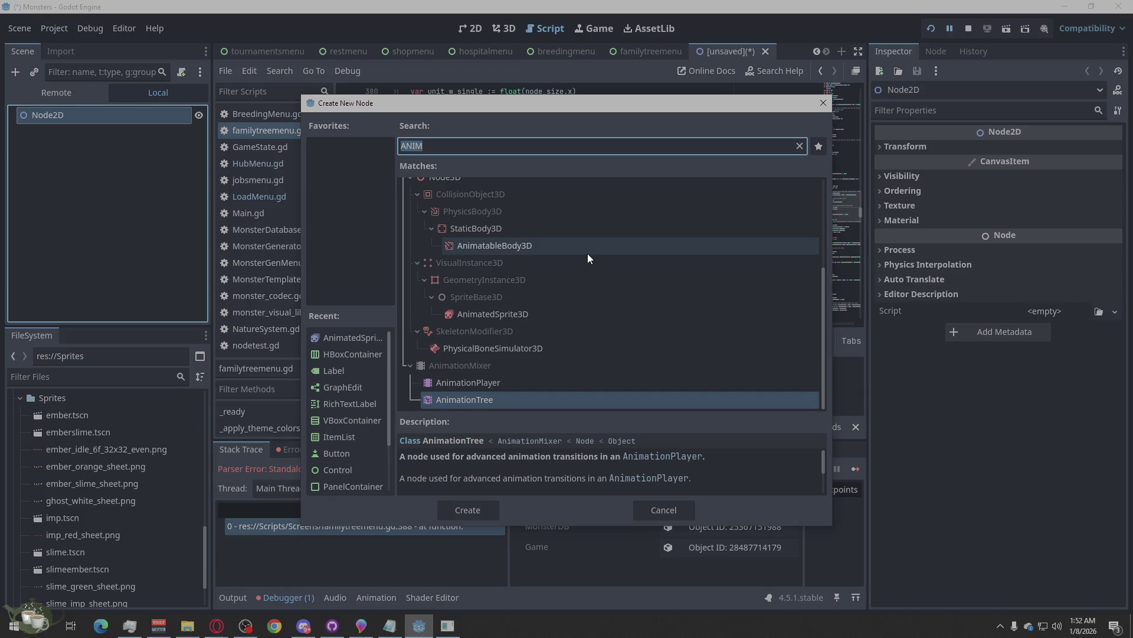
pyautogui.scroll(5, 587, 253)
pyautogui.click(525, 307)
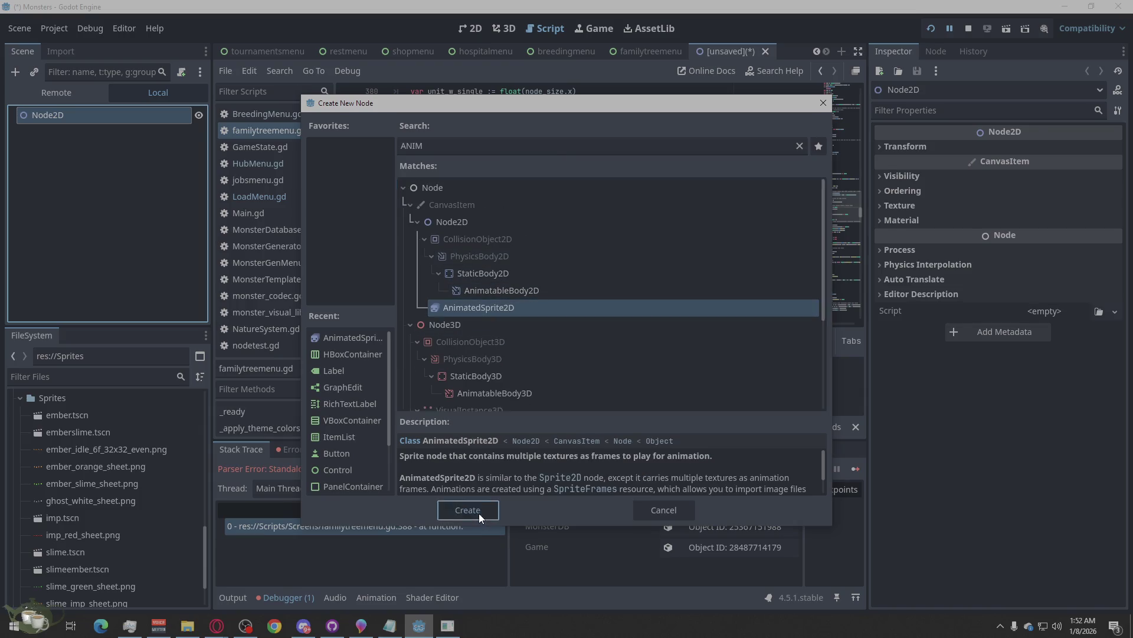
pyautogui.click(480, 512)
# Step: Assign a new SpriteFrames resource and open it to add frames from a sprite sheet
pyautogui.click(1051, 149)
pyautogui.click(1053, 168)
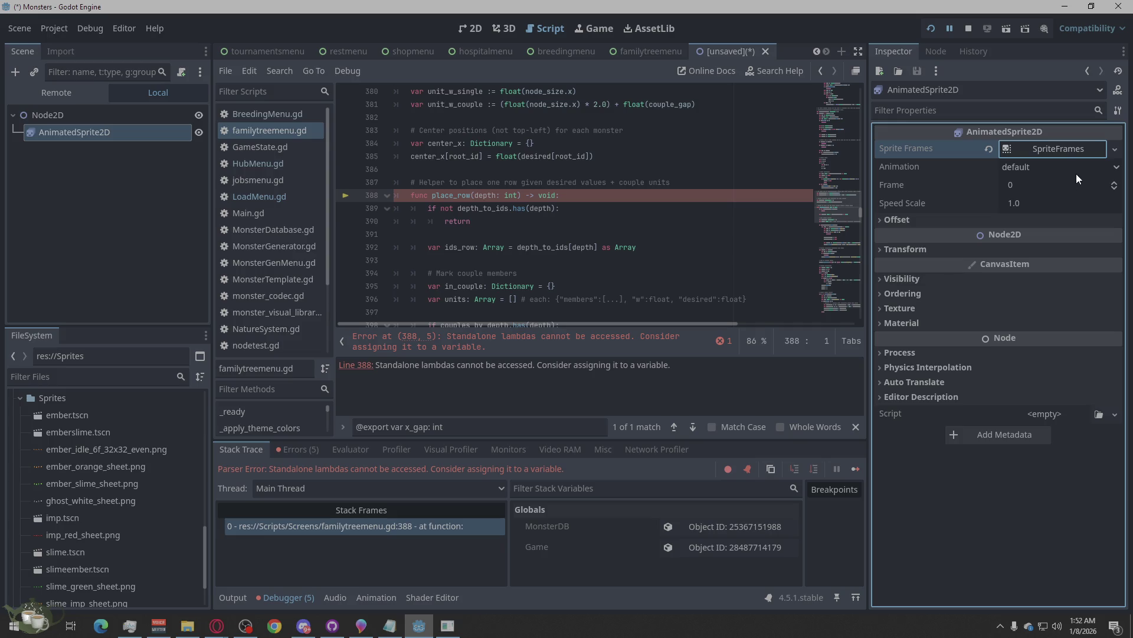
pyautogui.click(1068, 150)
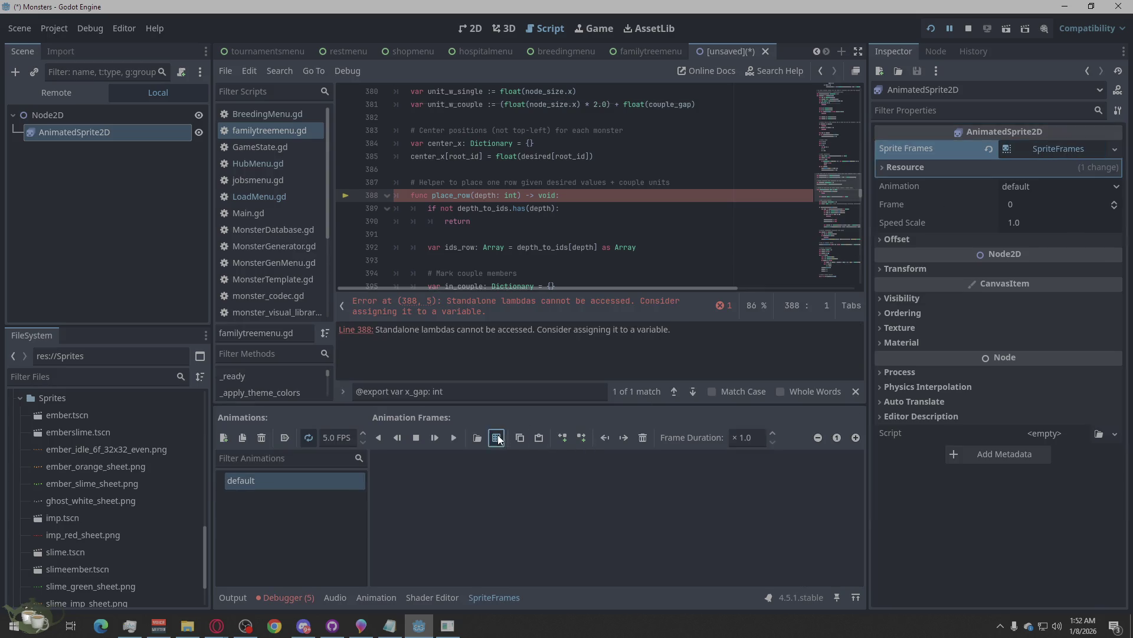
pyautogui.click(497, 438)
# Step: Load ember_idle_6f_32x32_even.png and slice it into a 6 by 1 grid
pyautogui.doubleClick(399, 194)
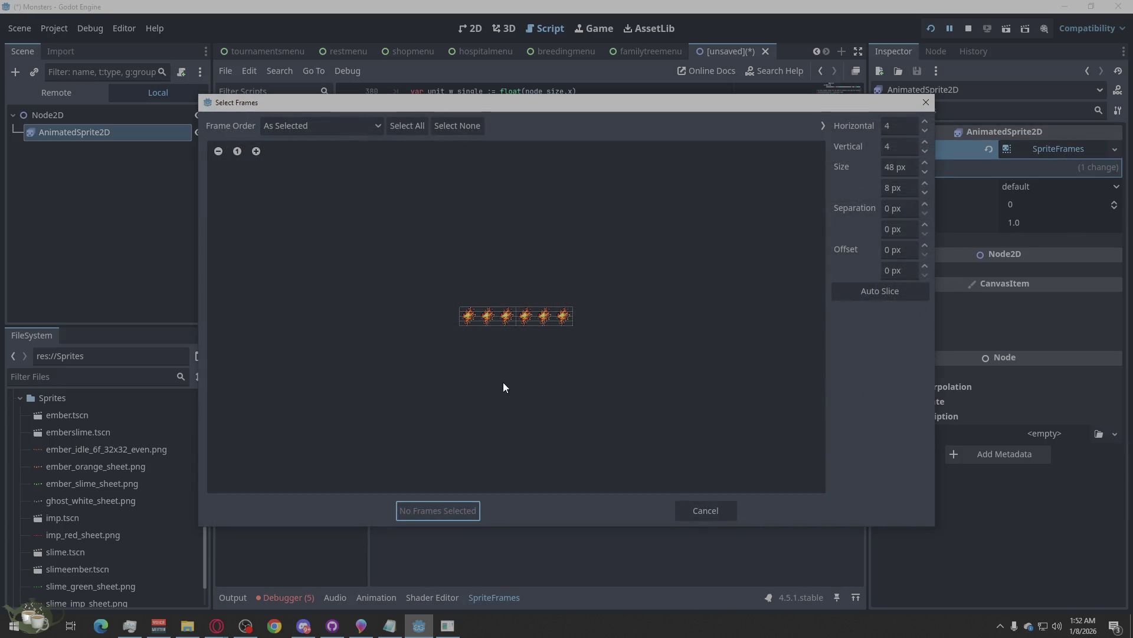
pyautogui.scroll(4, 506, 320)
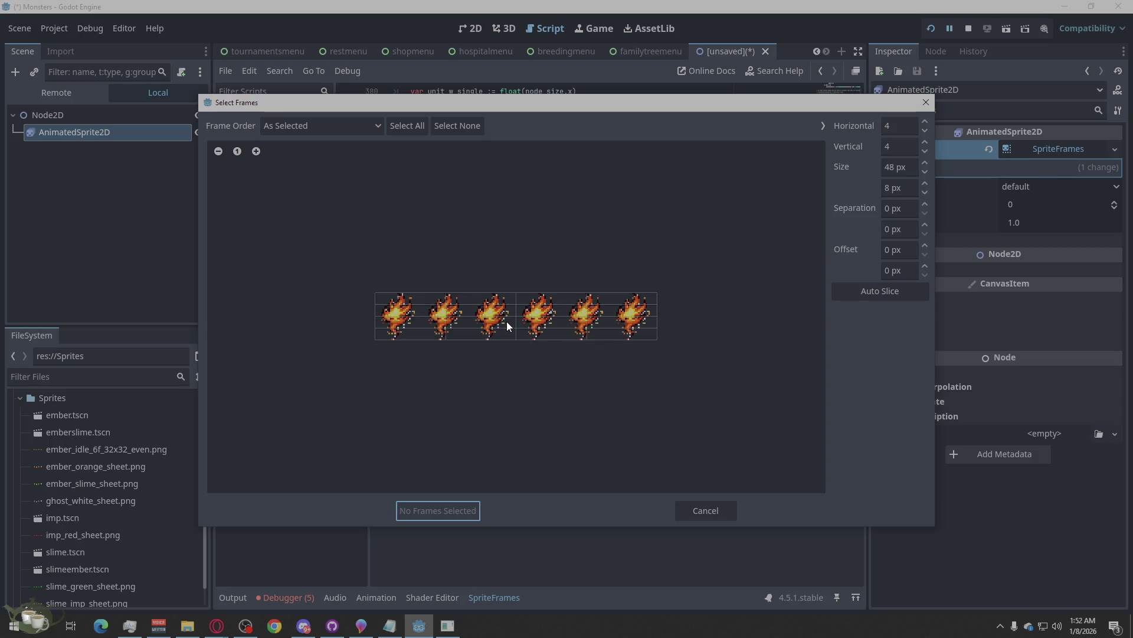
pyautogui.scroll(-2, 533, 366)
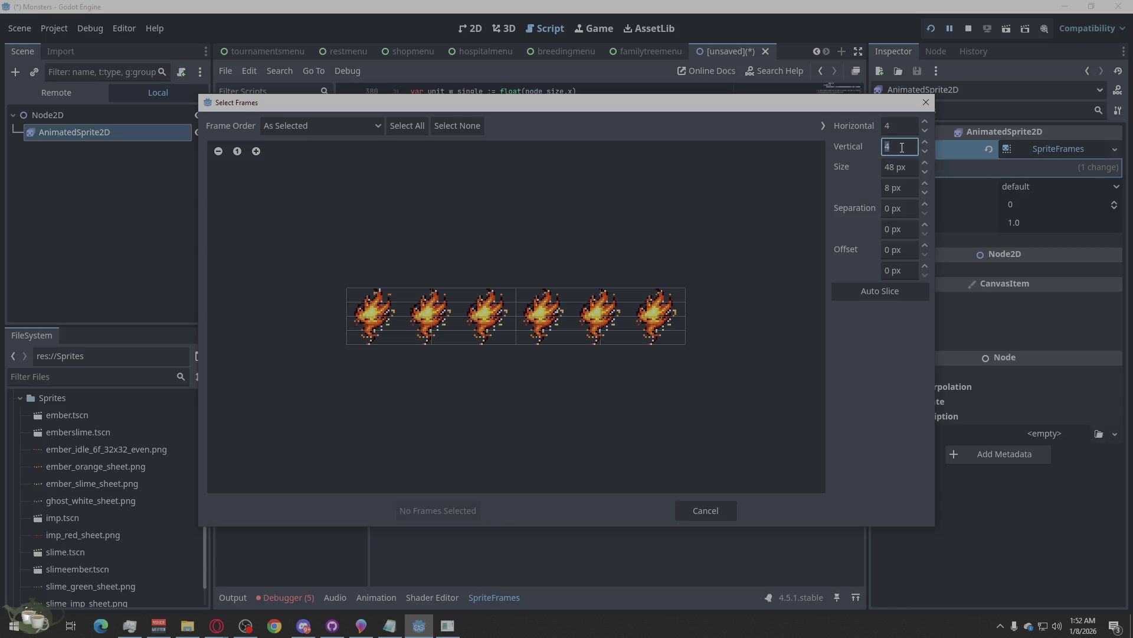
pyautogui.write('1')
pyautogui.click(905, 122)
pyautogui.write('6')
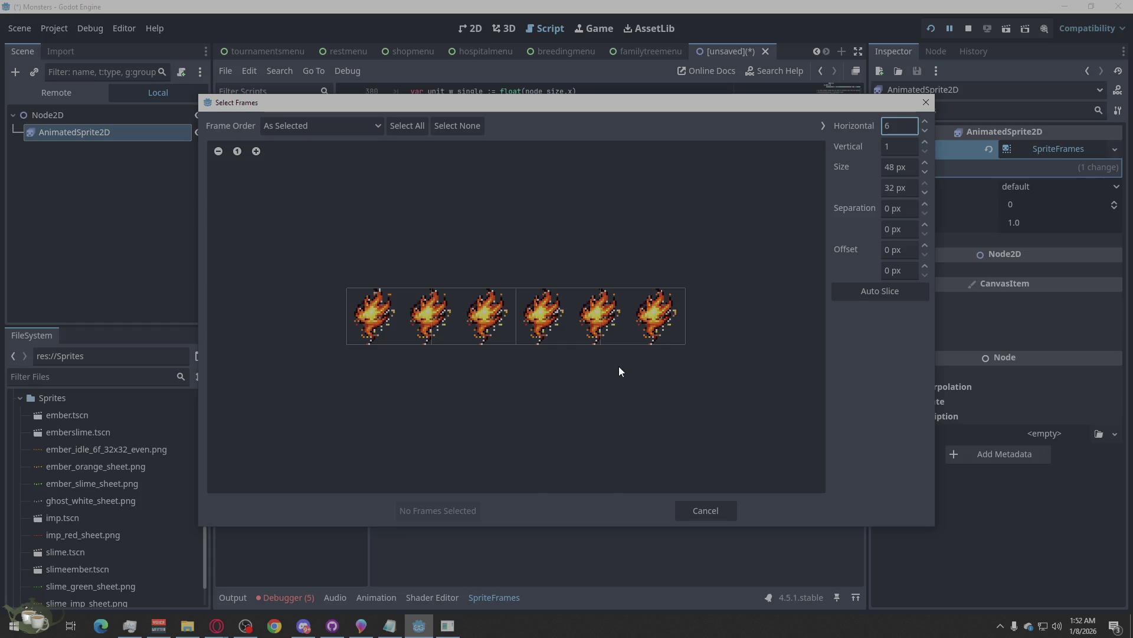
pyautogui.press('Tab')
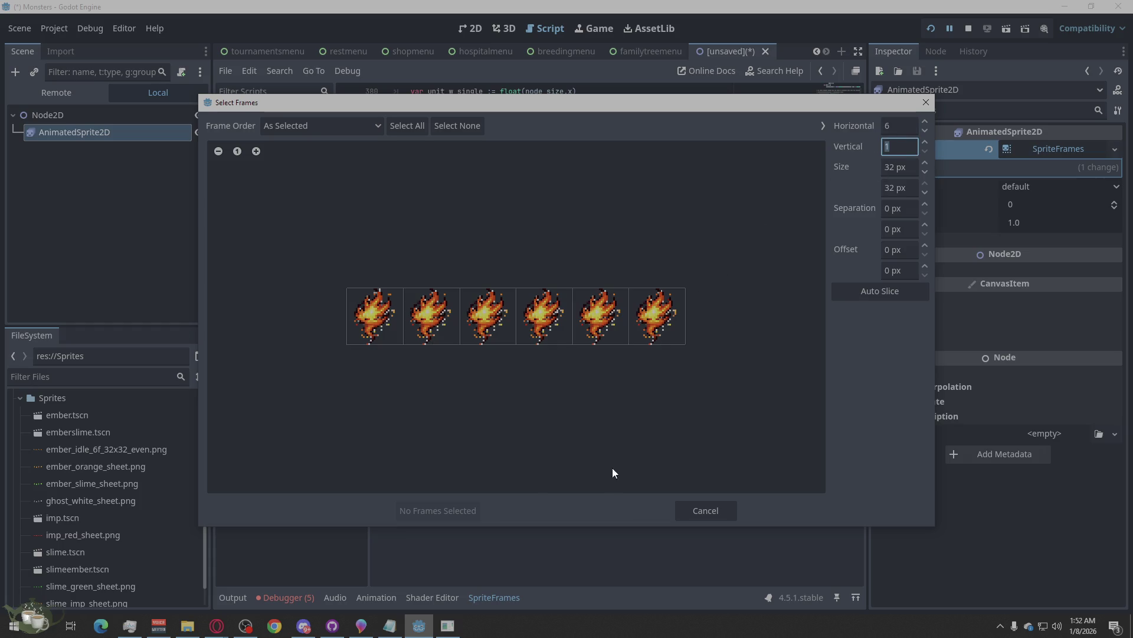
# Step: Select all six ember frames and add them to the default animation
pyautogui.click(375, 315)
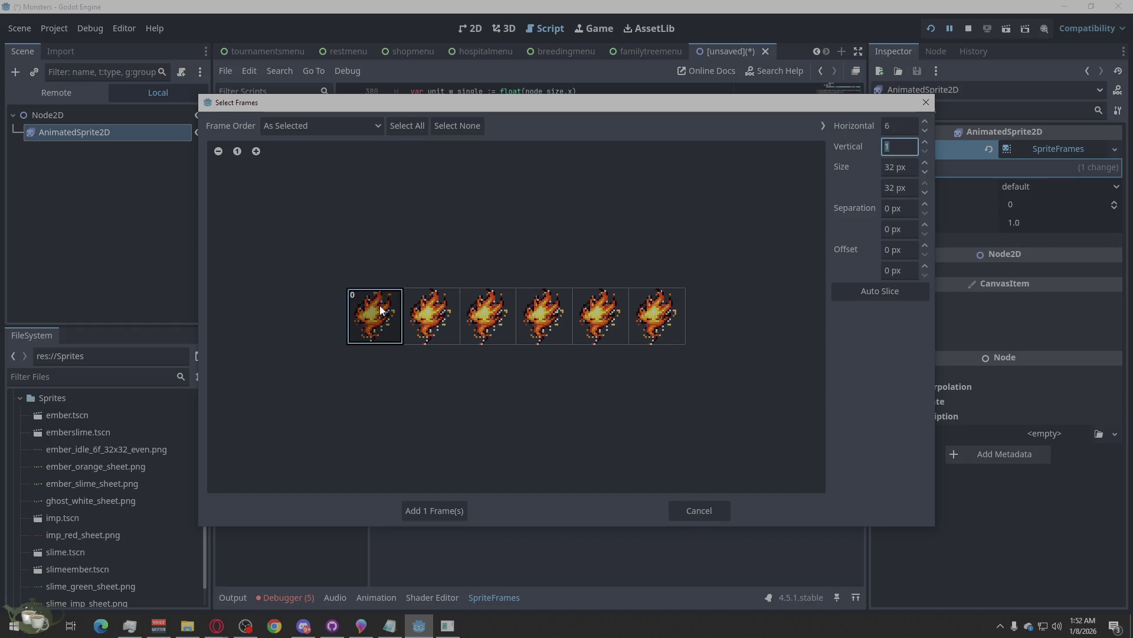
pyautogui.click(431, 316)
pyautogui.click(488, 313)
pyautogui.click(600, 316)
pyautogui.click(544, 316)
pyautogui.click(647, 321)
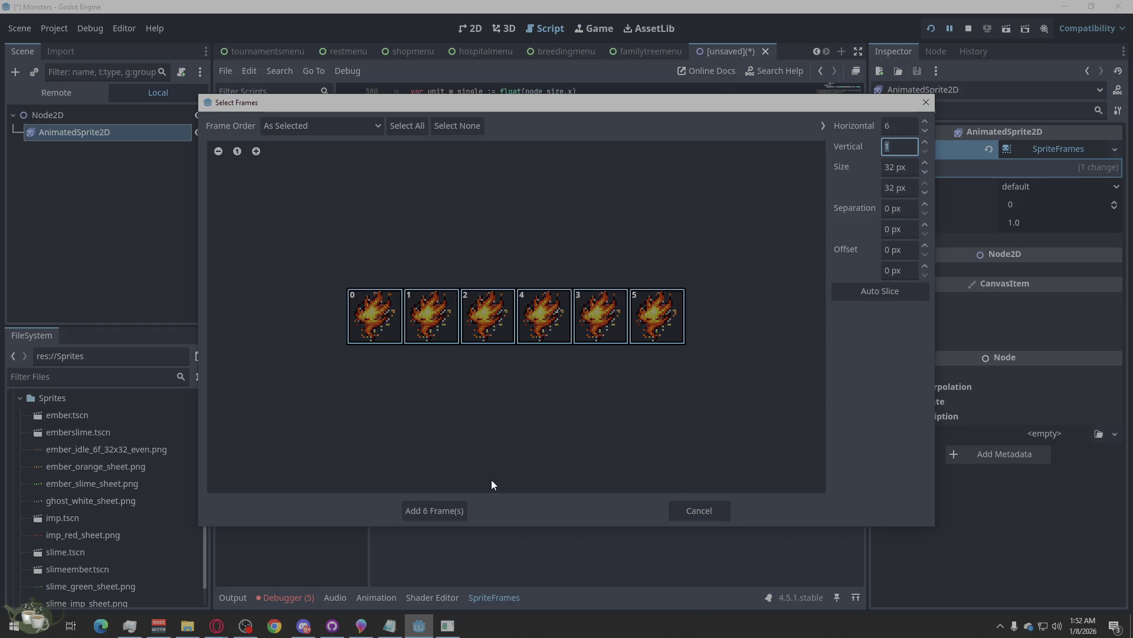
pyautogui.click(431, 509)
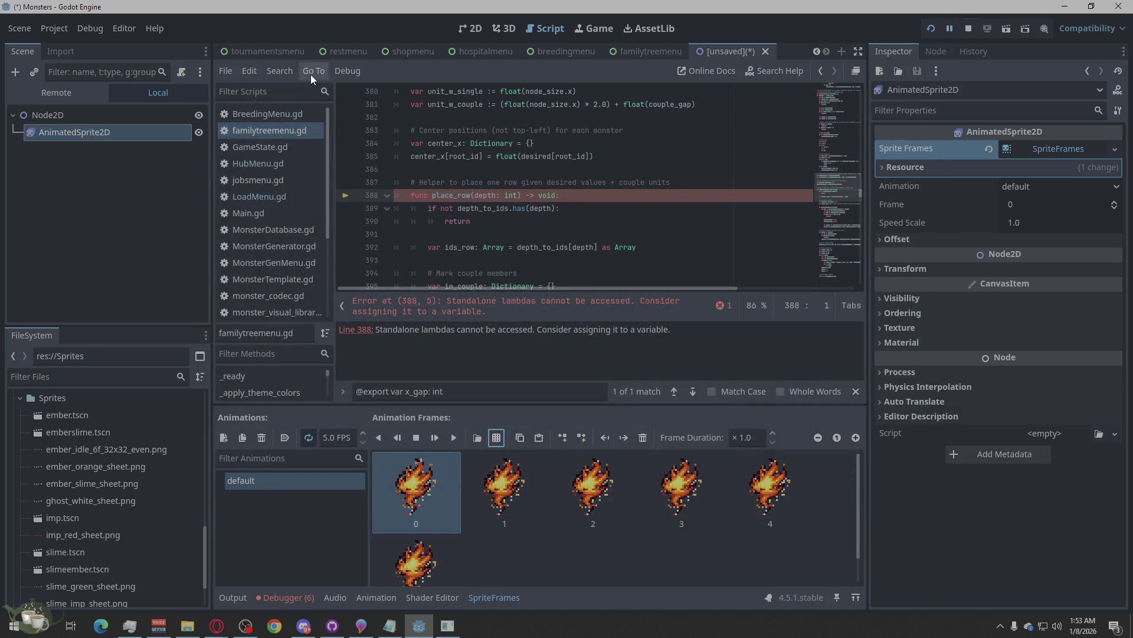
# Step: Play the ember animation preview in the 2D view, then bring up the YouTube browser
pyautogui.click(473, 29)
pyautogui.scroll(8, 313, 159)
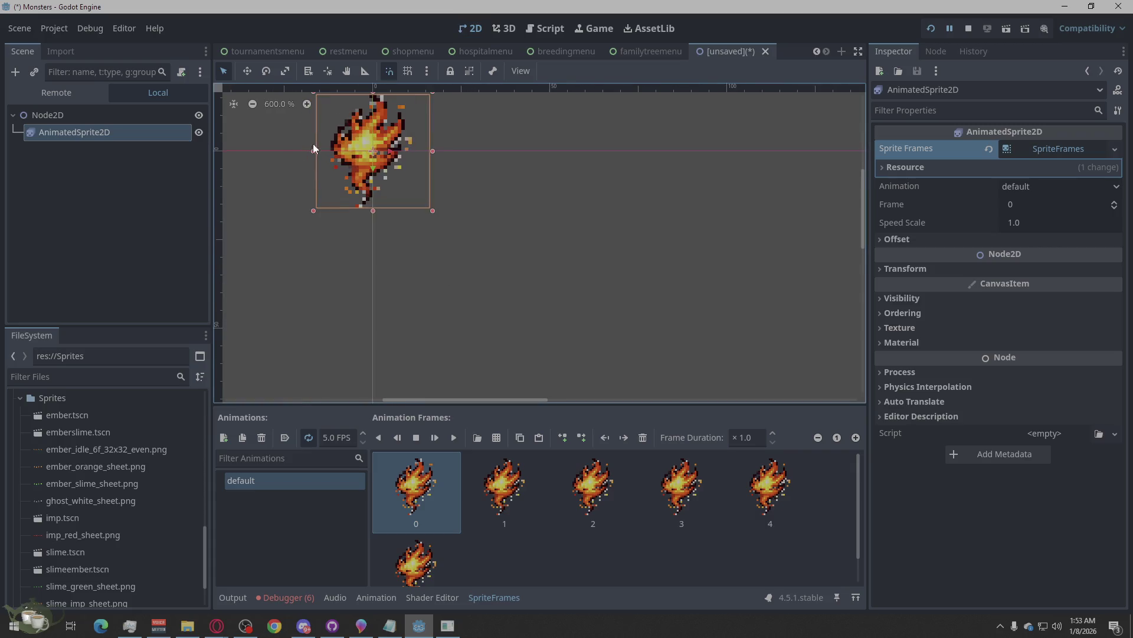
pyautogui.scroll(-3, 409, 354)
pyautogui.click(453, 437)
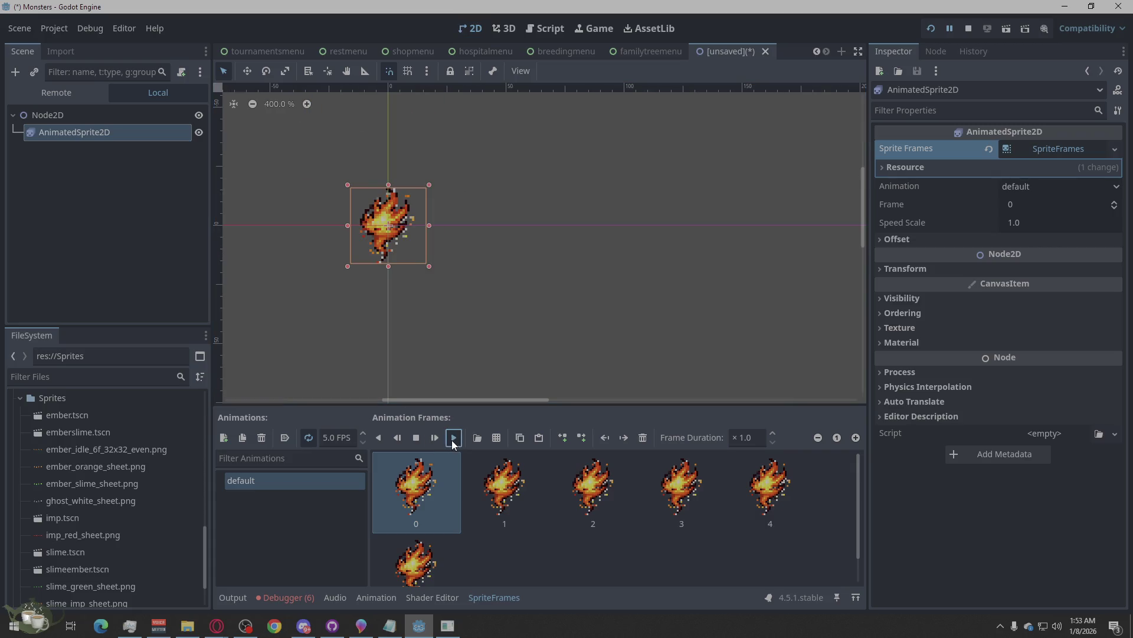
pyautogui.click(522, 257)
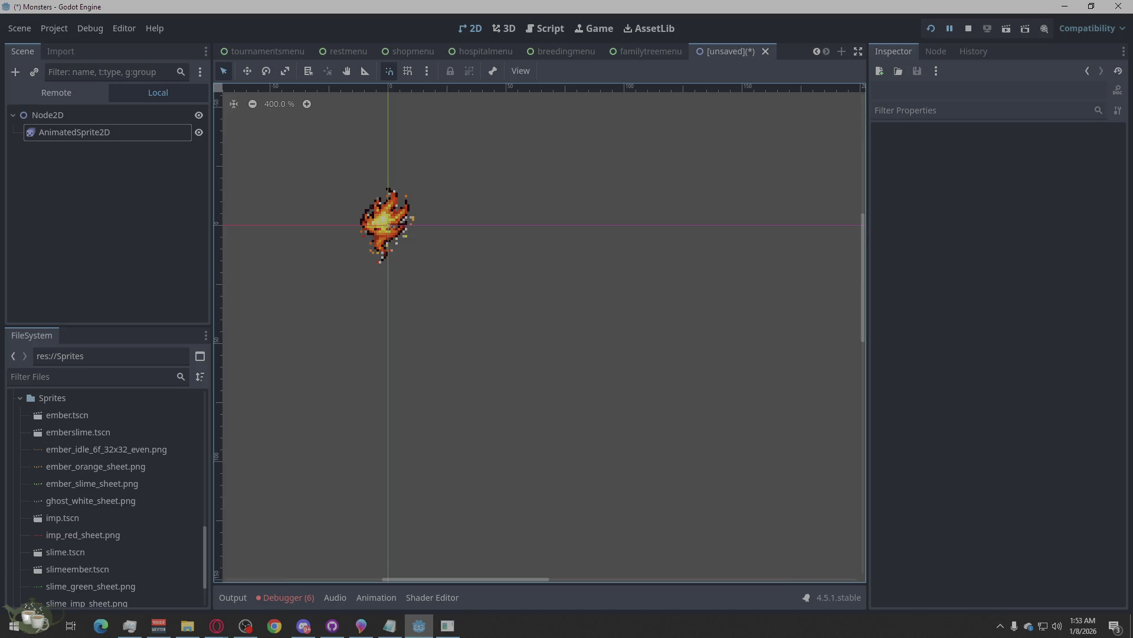
pyautogui.hotkey('alt', 'Tab')
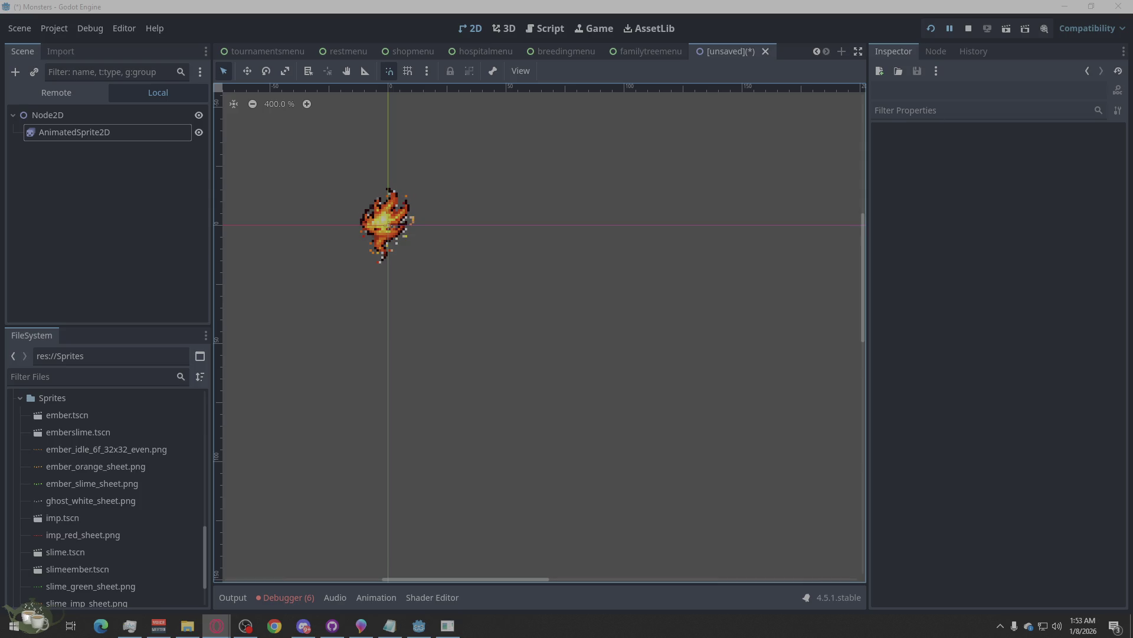
pyautogui.hotkey('alt', 'Tab')
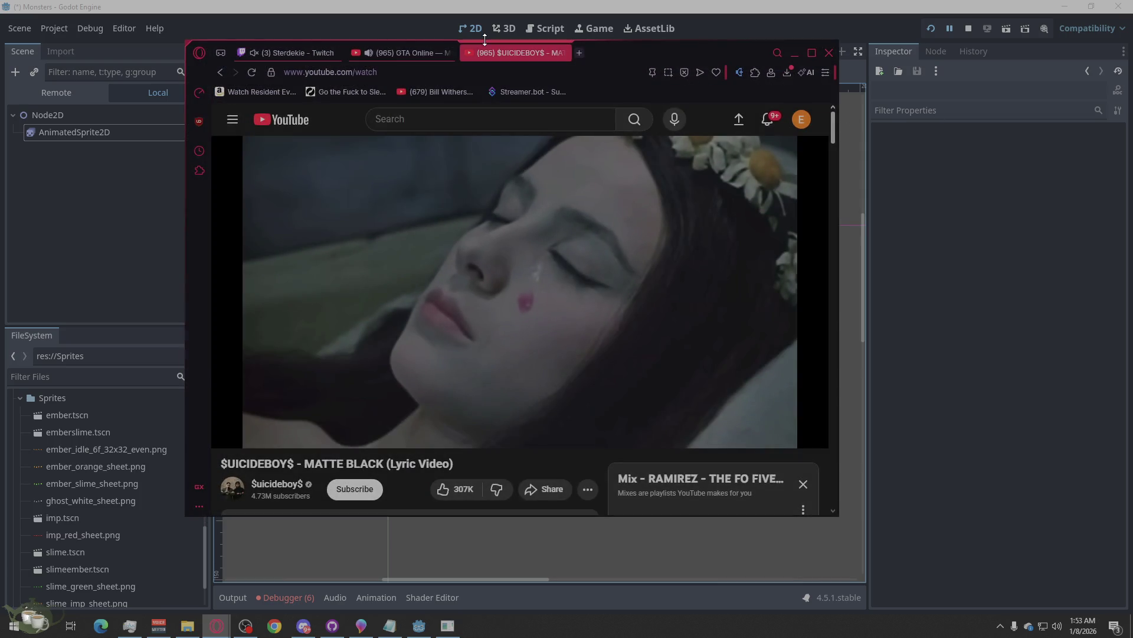
# Step: In the GTA radio playlist tab, play the Still Slipping Los Santos station and skip ahead
pyautogui.click(388, 51)
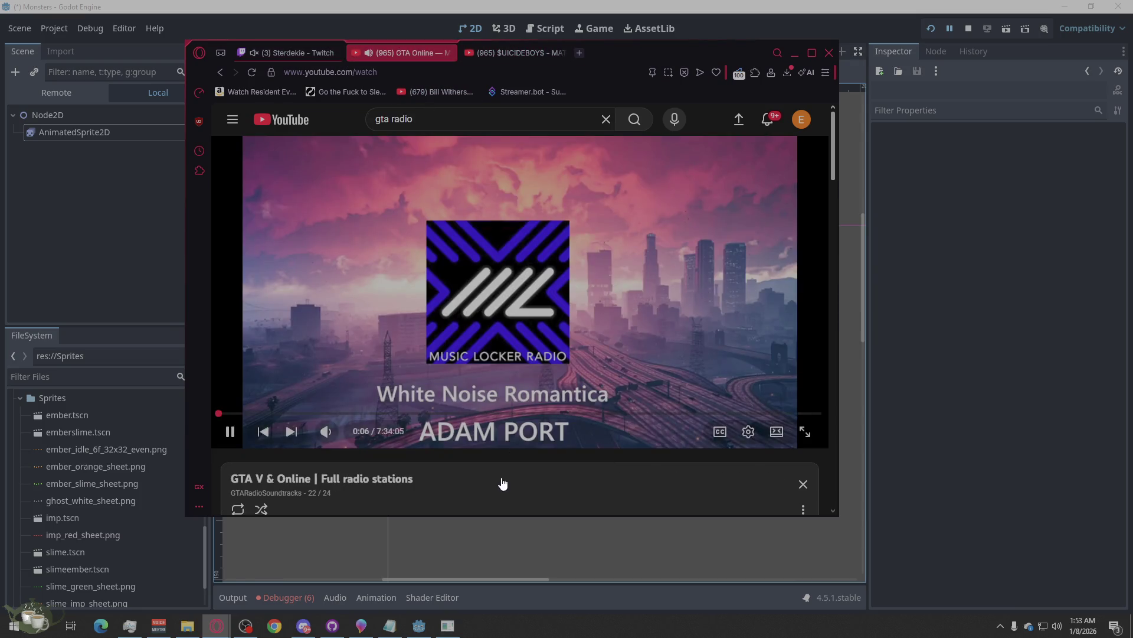
pyautogui.scroll(-5, 469, 367)
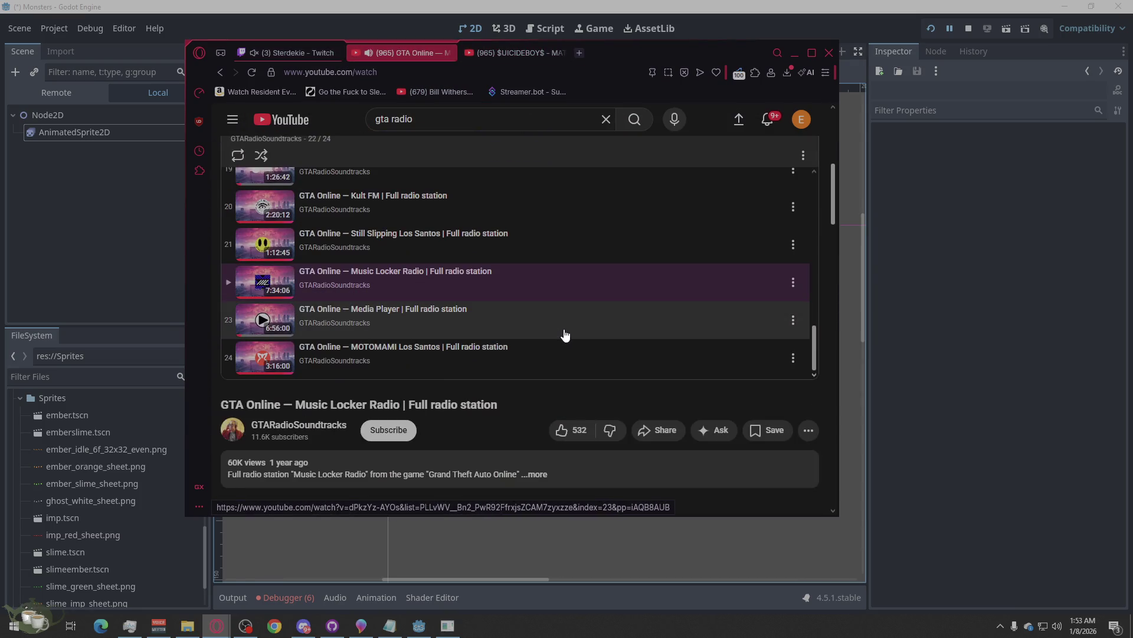
pyautogui.click(260, 243)
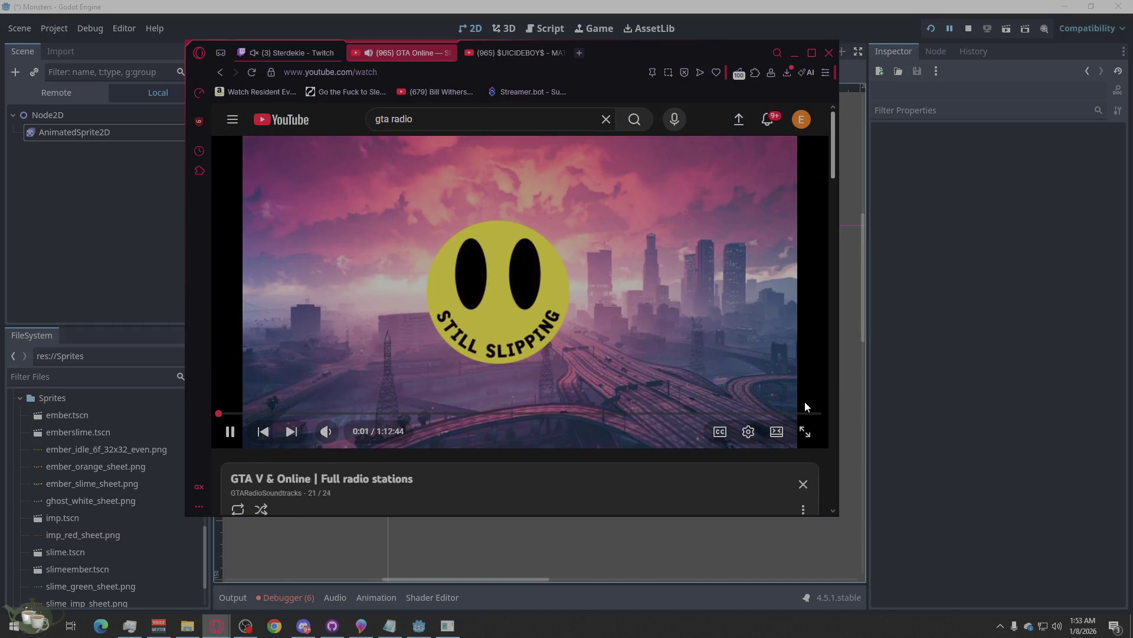
pyautogui.click(817, 415)
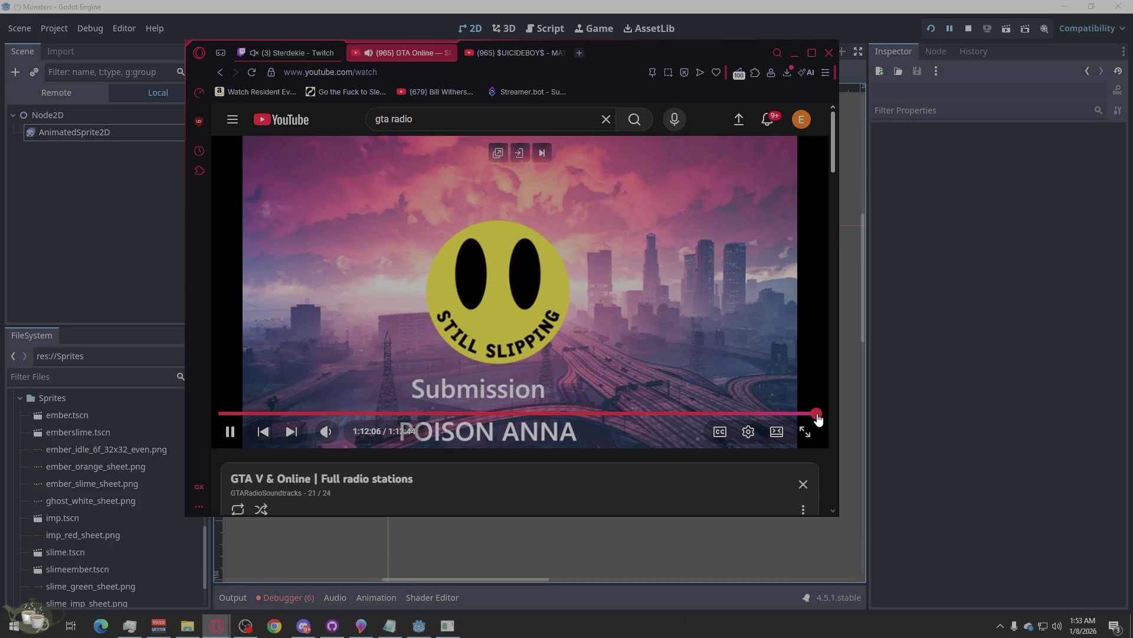
pyautogui.click(821, 413)
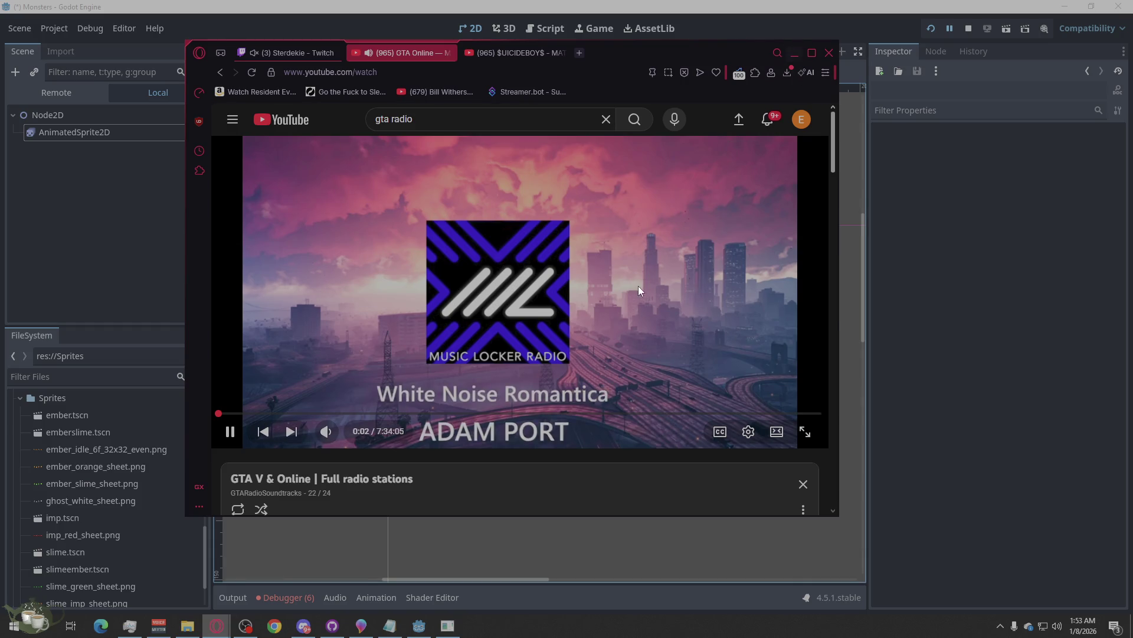
# Step: Switch the playlist to Vinewood Boulevard Radio and minimize the browser
pyautogui.scroll(-4, 613, 301)
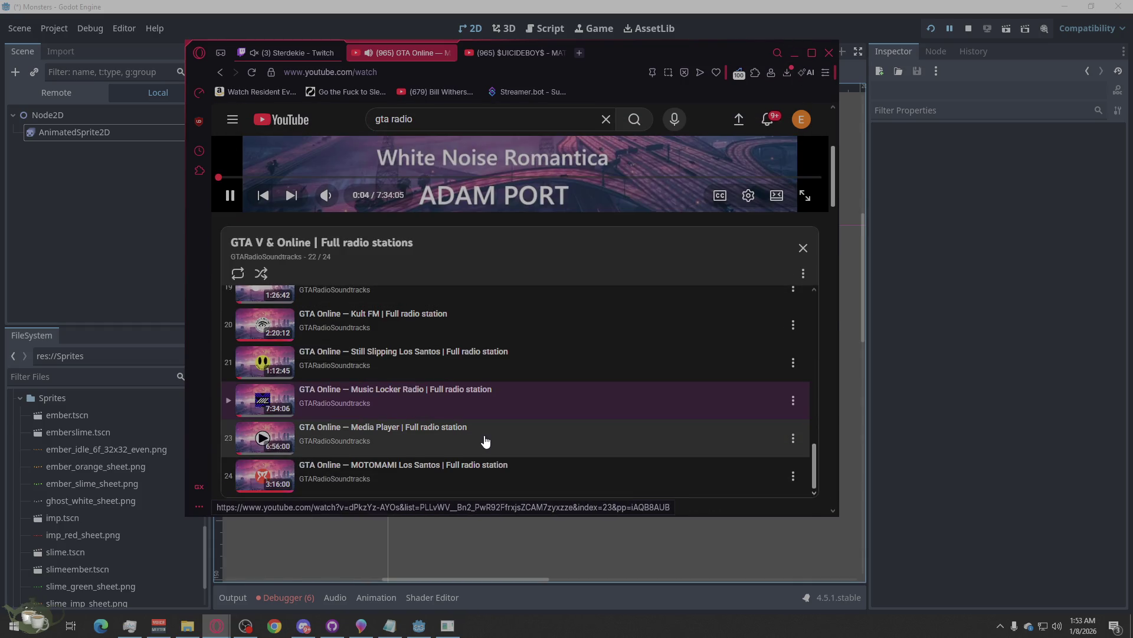
pyautogui.scroll(-1, 485, 441)
pyautogui.scroll(-1, 485, 441)
pyautogui.scroll(2, 485, 435)
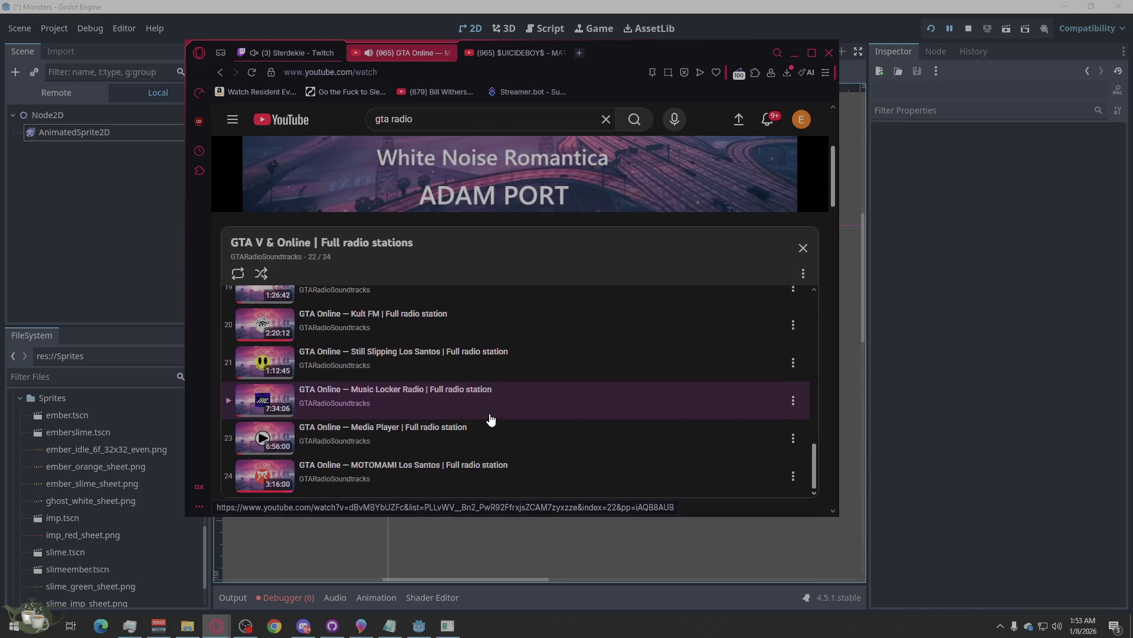
pyautogui.click(462, 442)
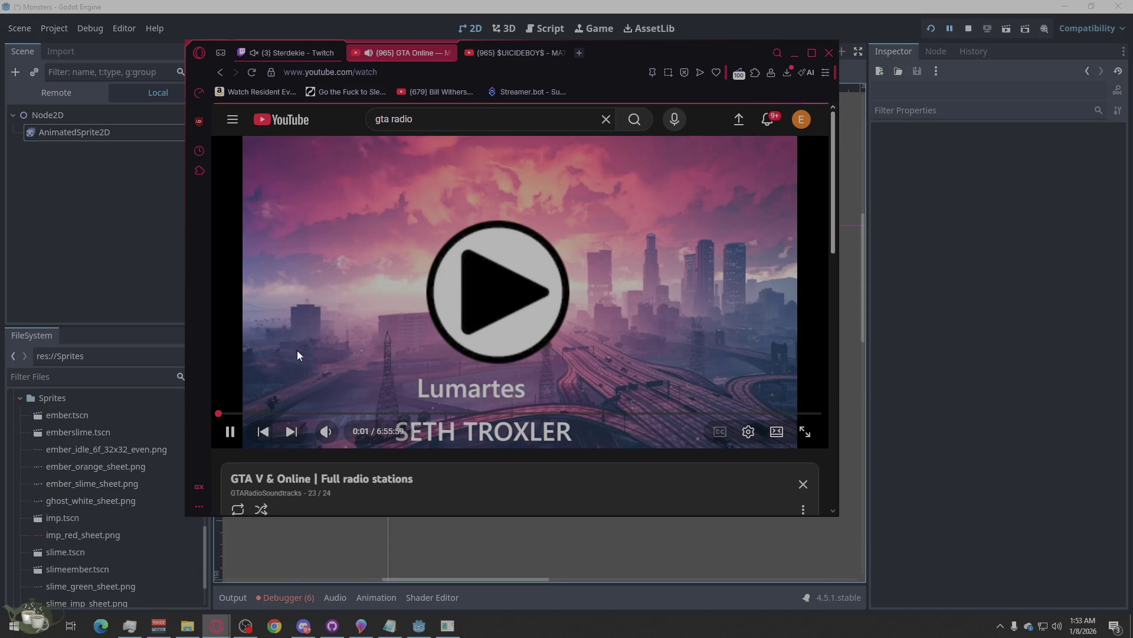
pyautogui.scroll(-5, 541, 440)
pyautogui.scroll(4, 536, 412)
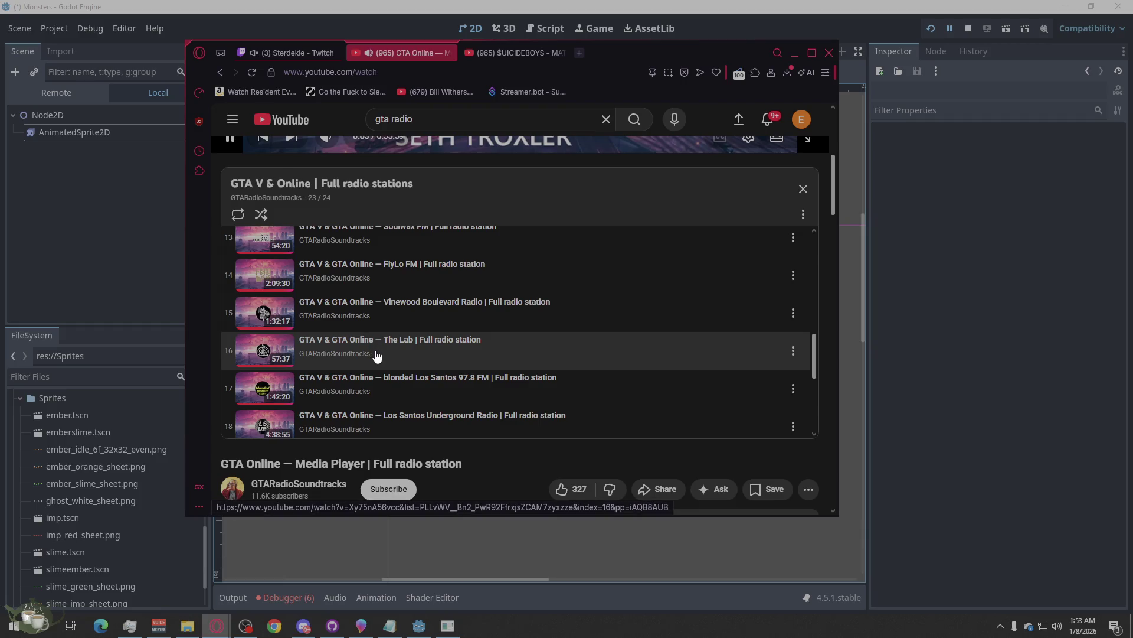
pyautogui.click(398, 314)
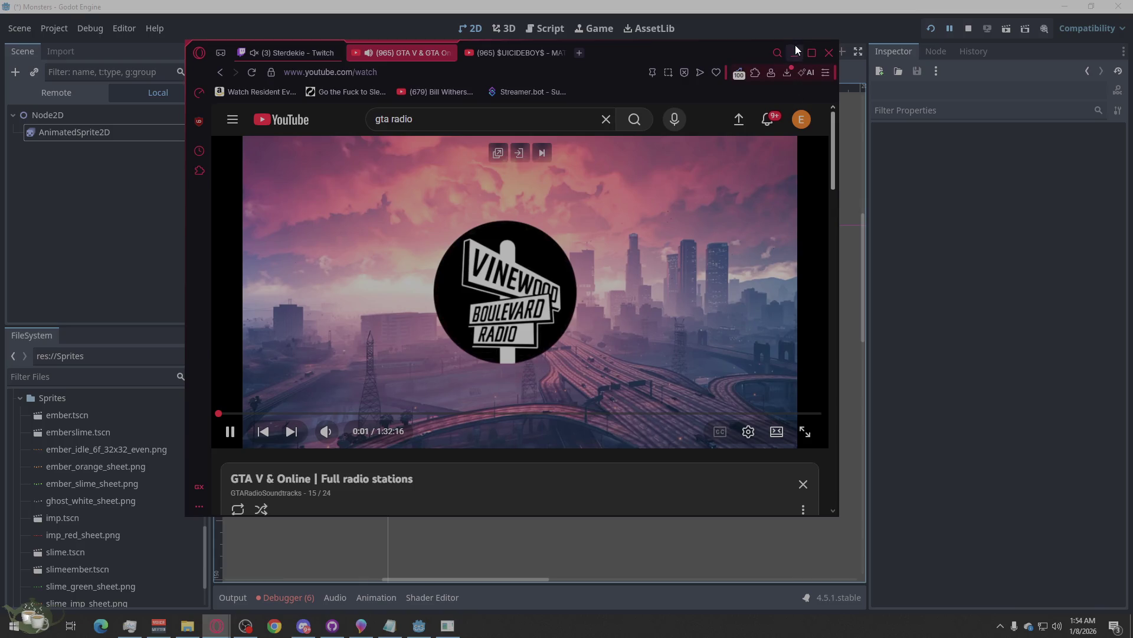
pyautogui.click(795, 52)
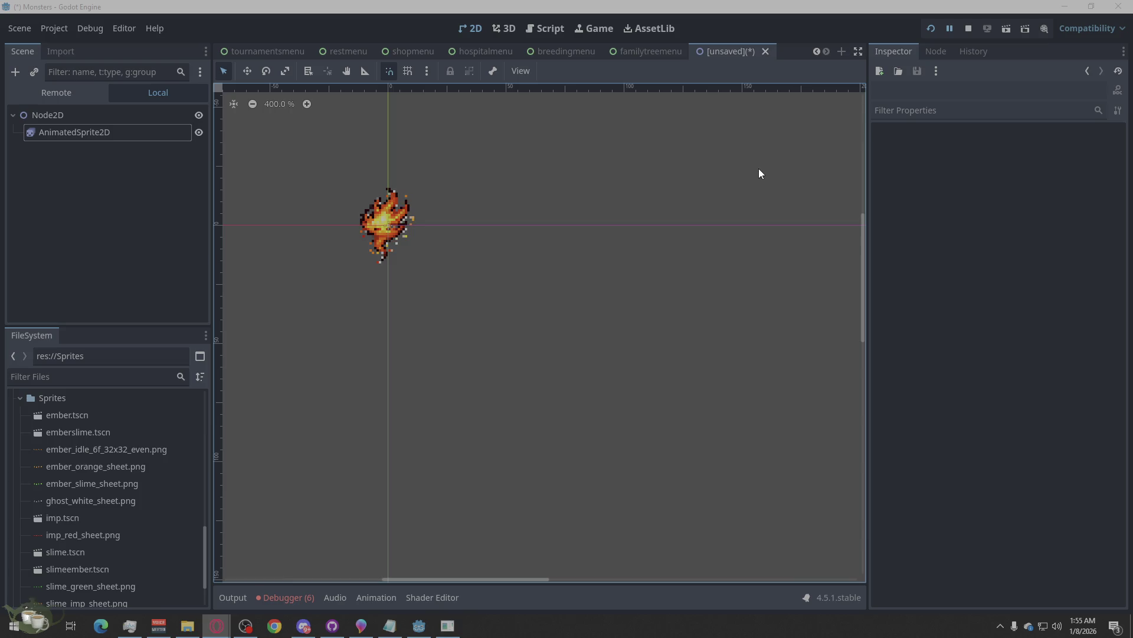
# Step: Switch to the familytreemenu scene tab in the editor
pyautogui.click(650, 52)
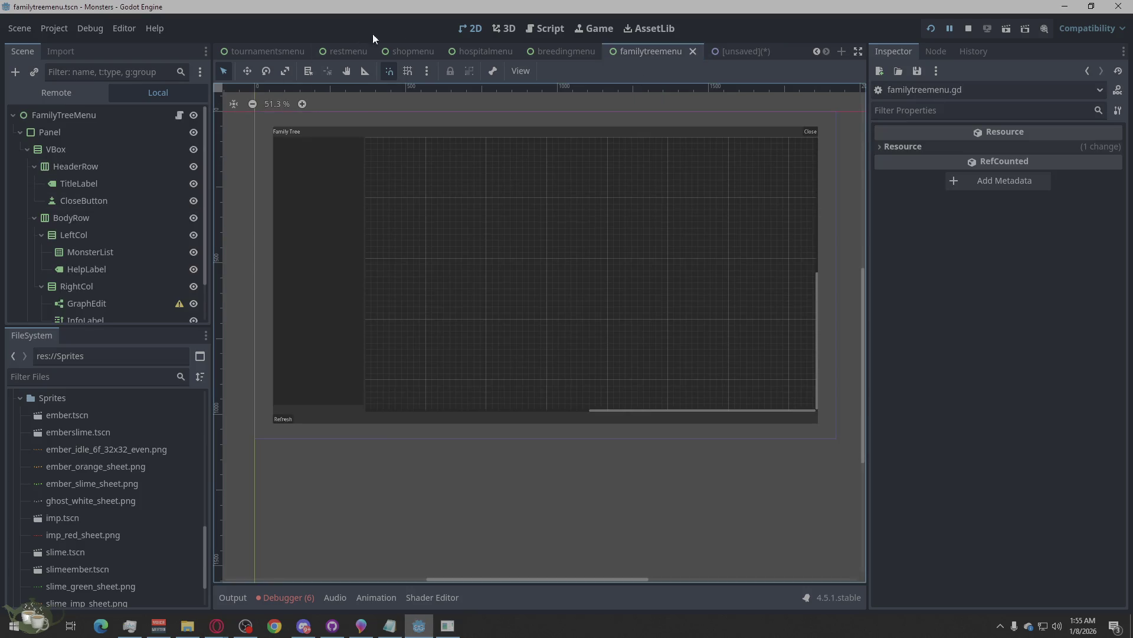
# Step: Replace all of familytreemenu.gd with pasted code, check the line 376 error, and save
pyautogui.click(538, 28)
pyautogui.rightClick(586, 232)
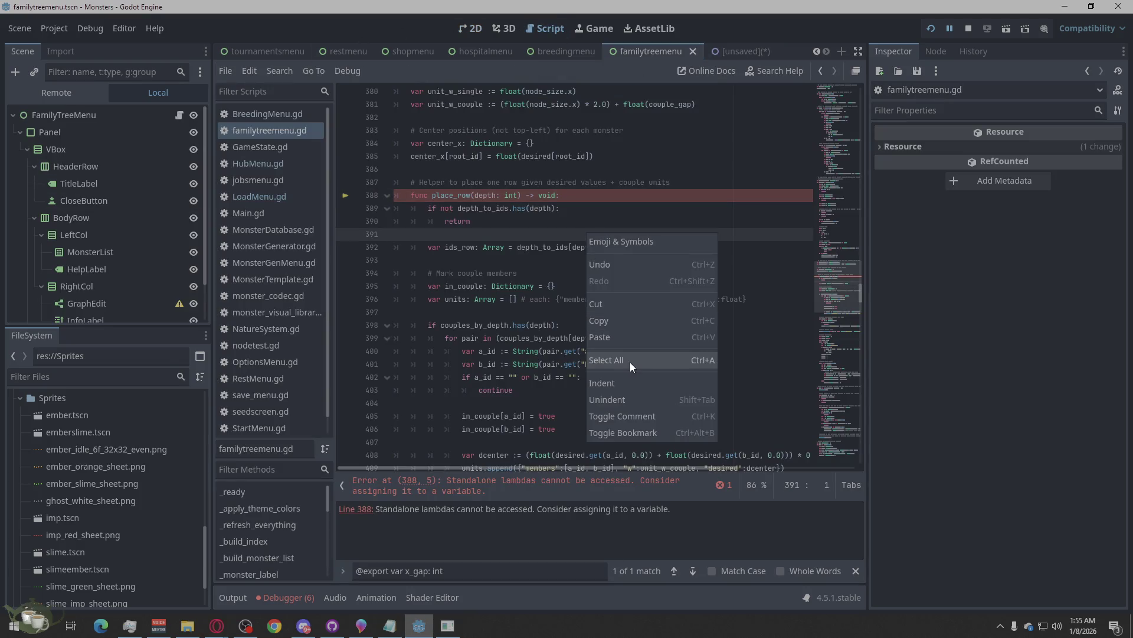
pyautogui.click(606, 360)
pyautogui.hotkey('ctrl', 'v')
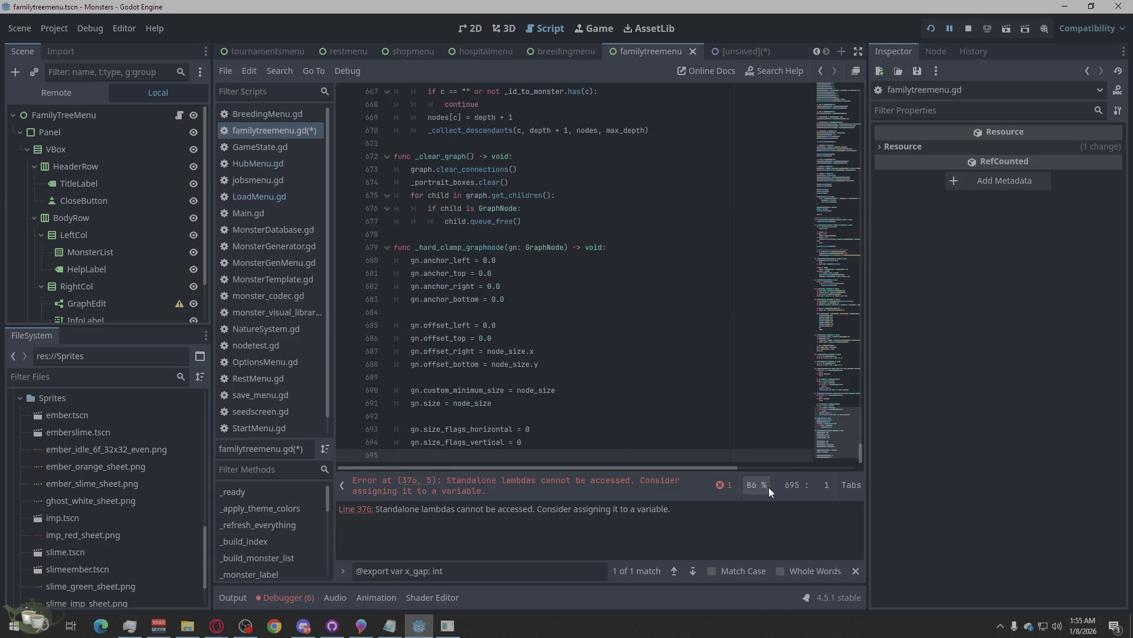
pyautogui.click(724, 484)
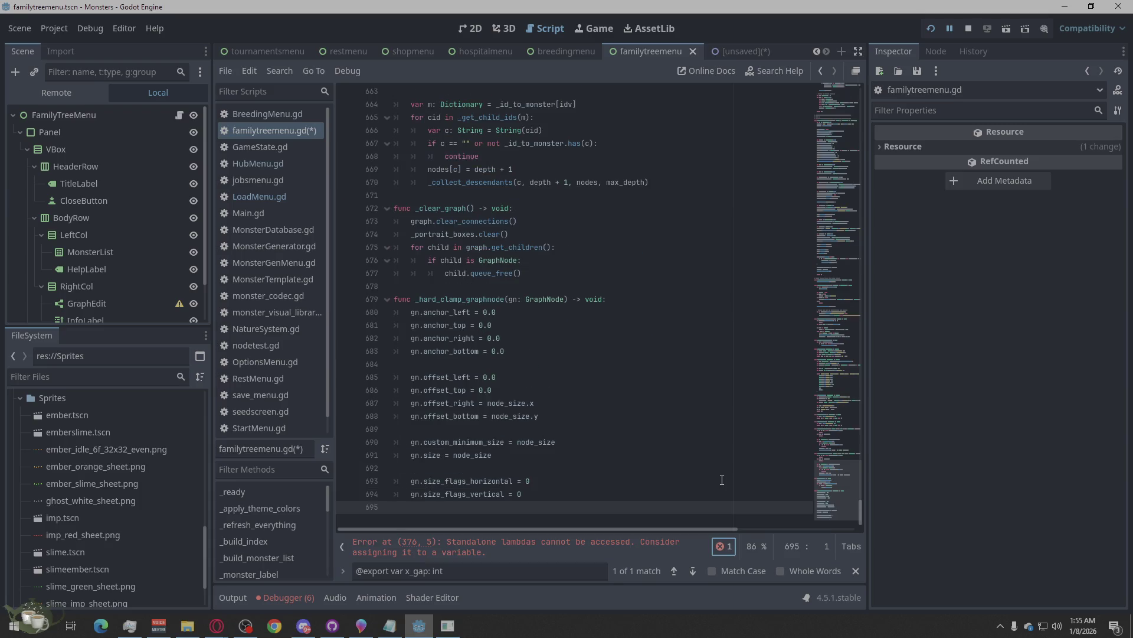
pyautogui.click(496, 544)
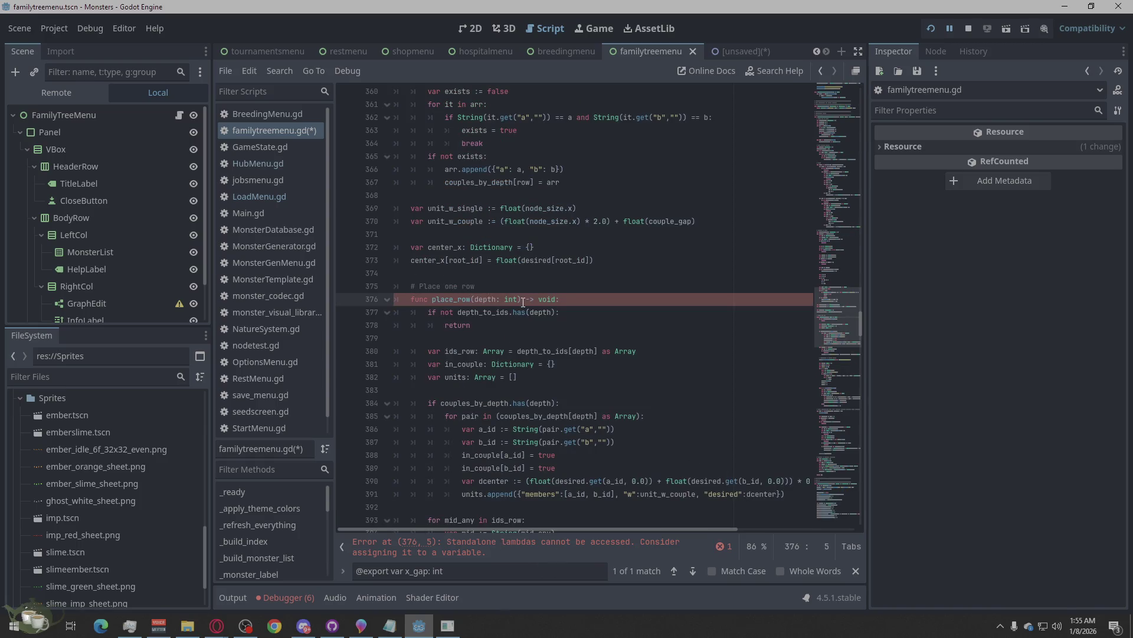
pyautogui.hotkey('ctrl', 's')
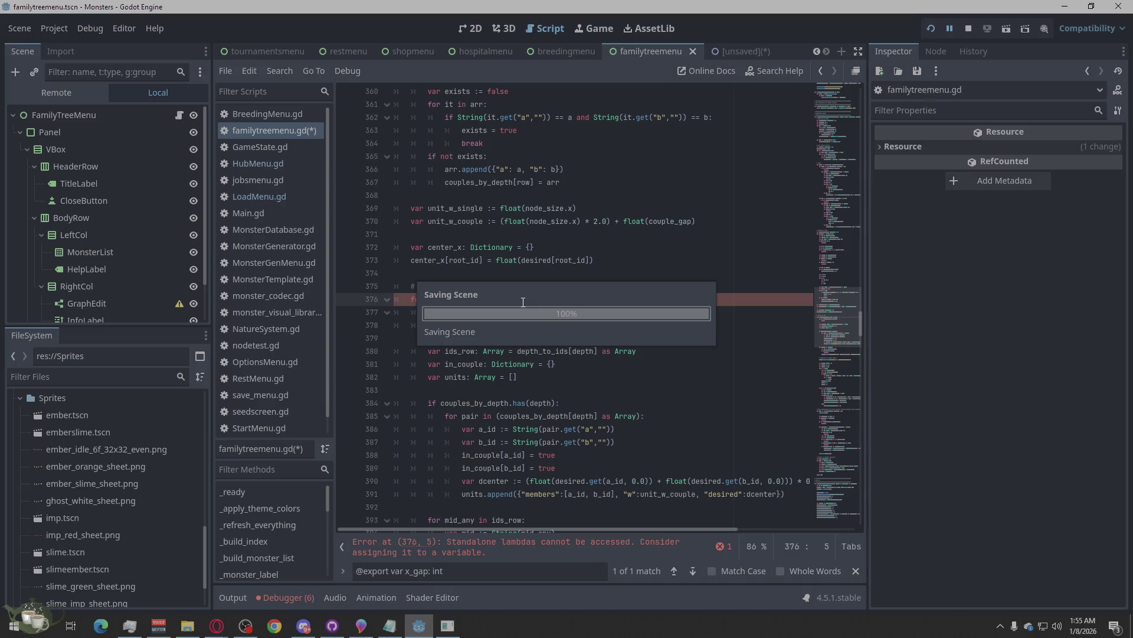
pyautogui.click(843, 154)
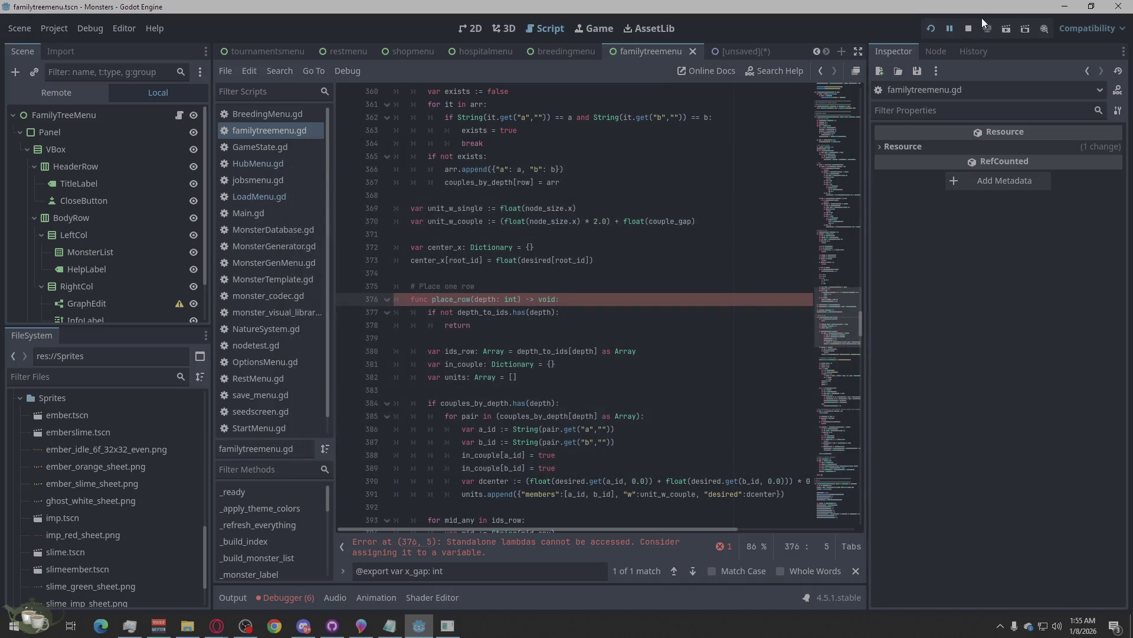
# Step: Paste the revised code over the whole script again and run the project
pyautogui.click(569, 284)
pyautogui.rightClick(569, 284)
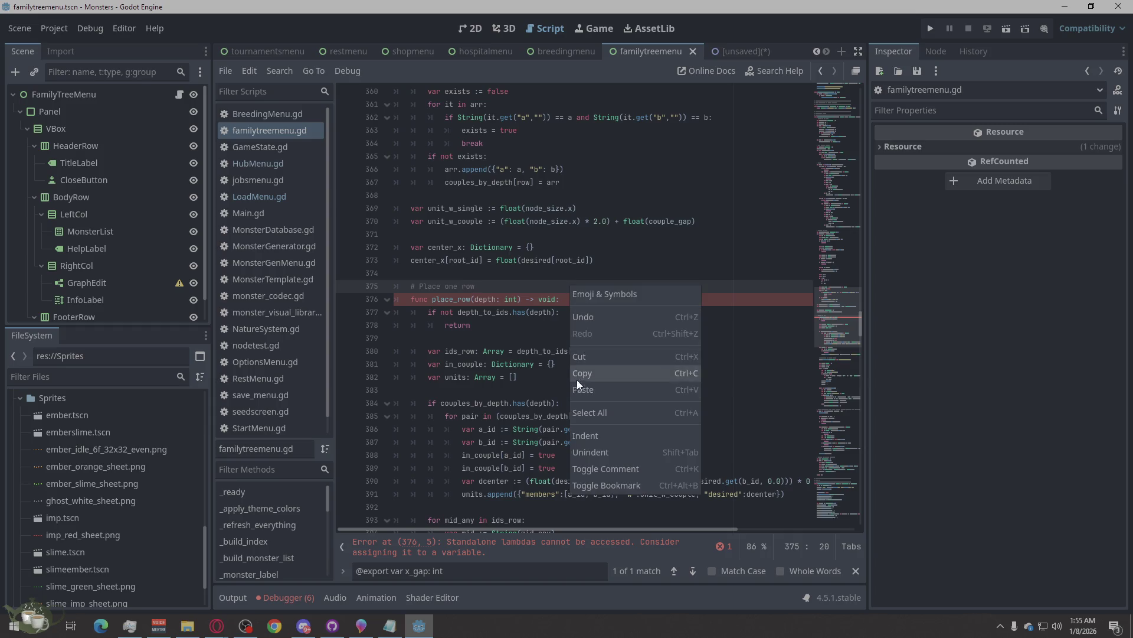
pyautogui.click(591, 412)
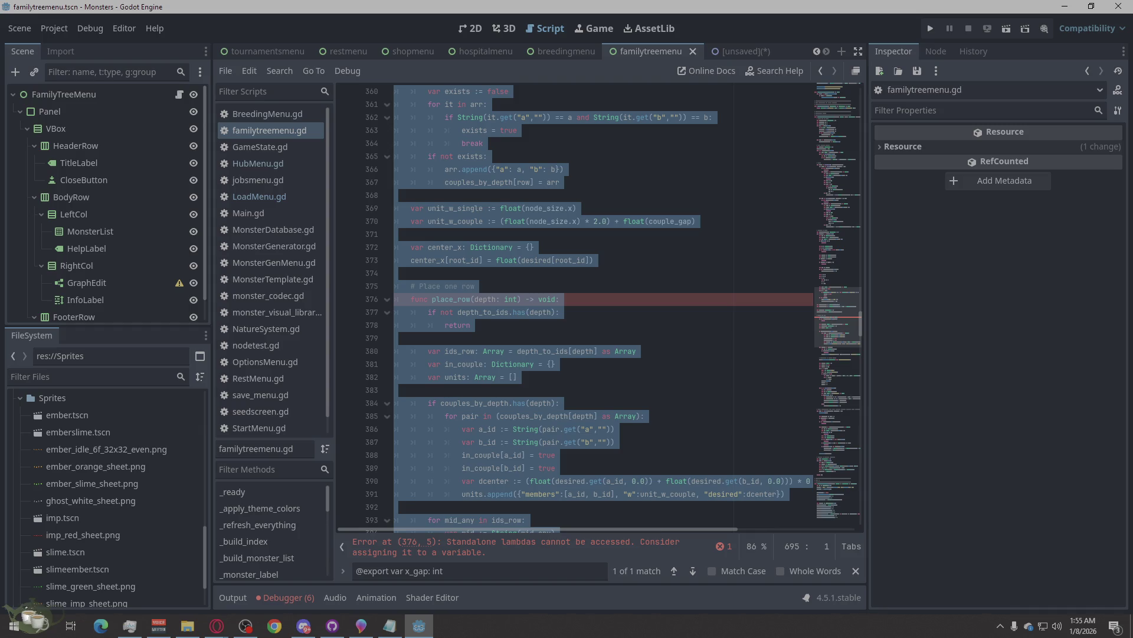
pyautogui.hotkey('alt', 'Tab')
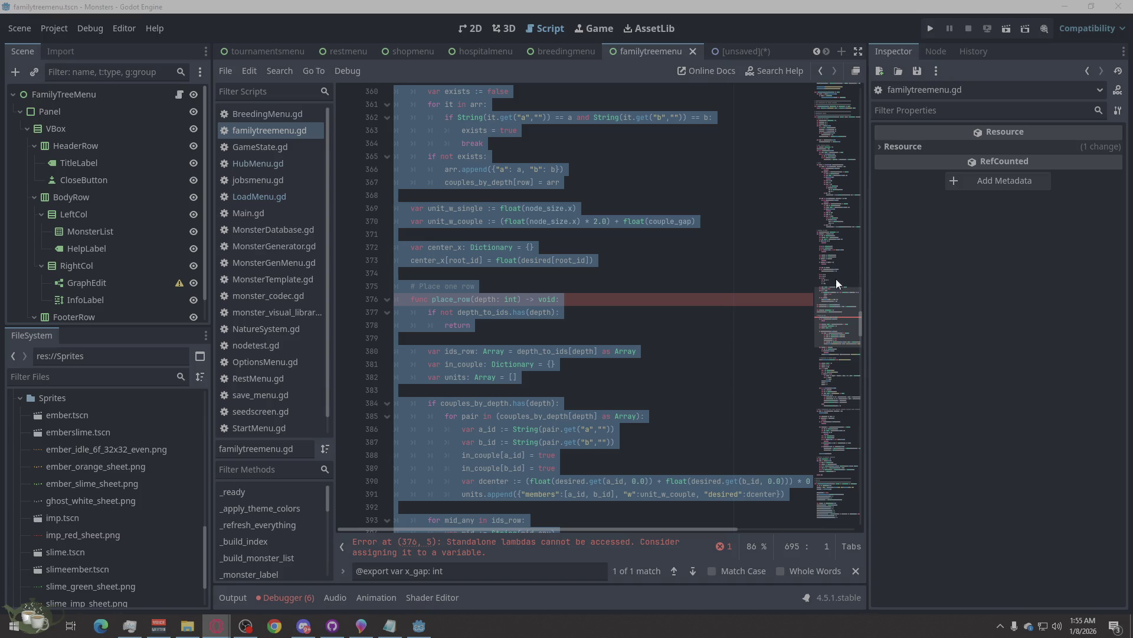
pyautogui.click(563, 318)
pyautogui.rightClick(563, 317)
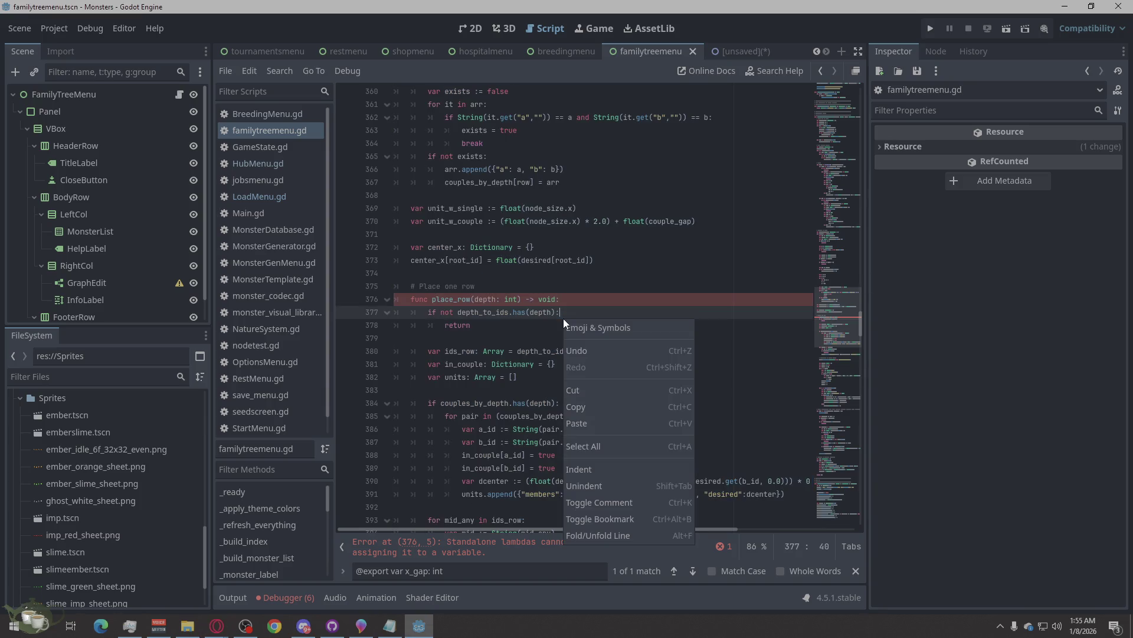
pyautogui.click(581, 446)
pyautogui.hotkey('ctrl', 'a')
pyautogui.hotkey('ctrl', 'v')
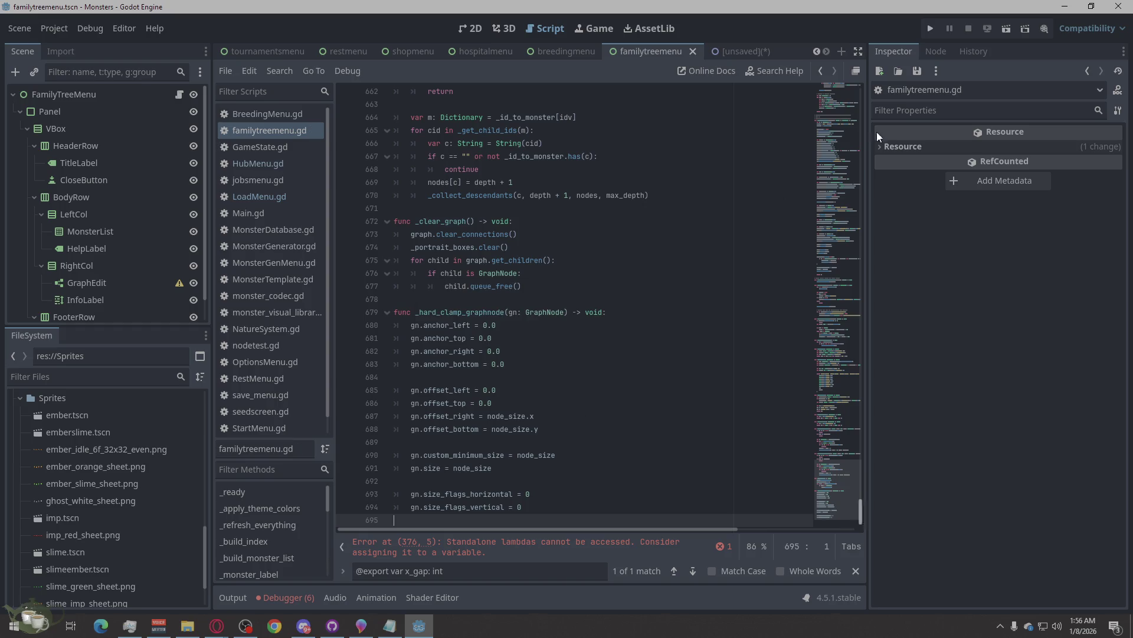
pyautogui.click(929, 29)
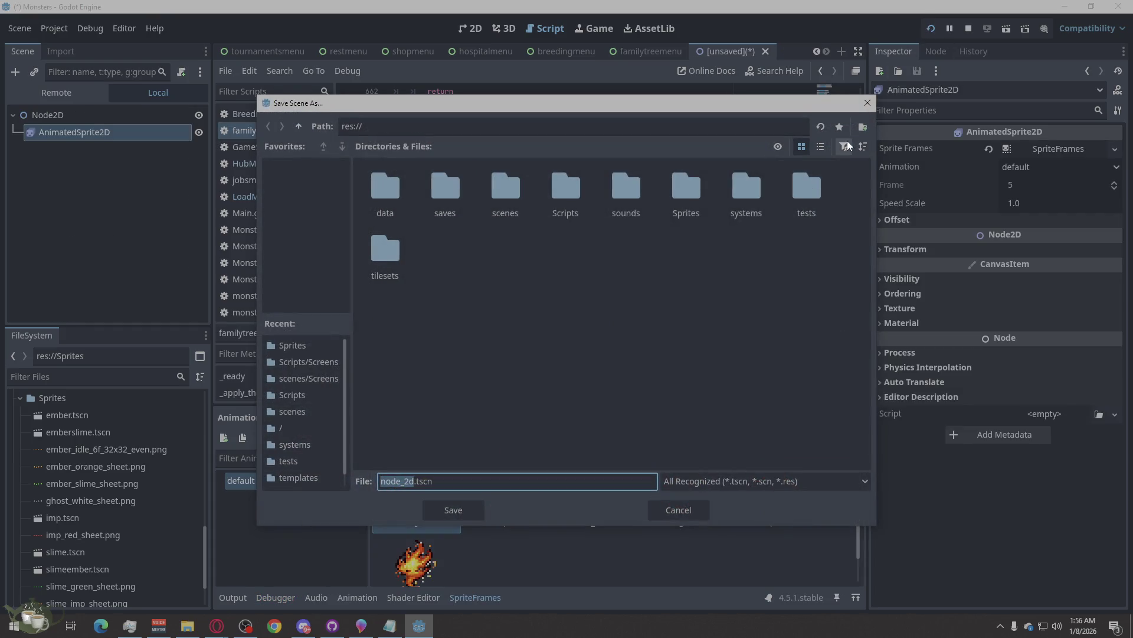
# Step: Cancel saving node_2d.tscn and jump to the standalone-lambda error at line 376
pyautogui.click(870, 104)
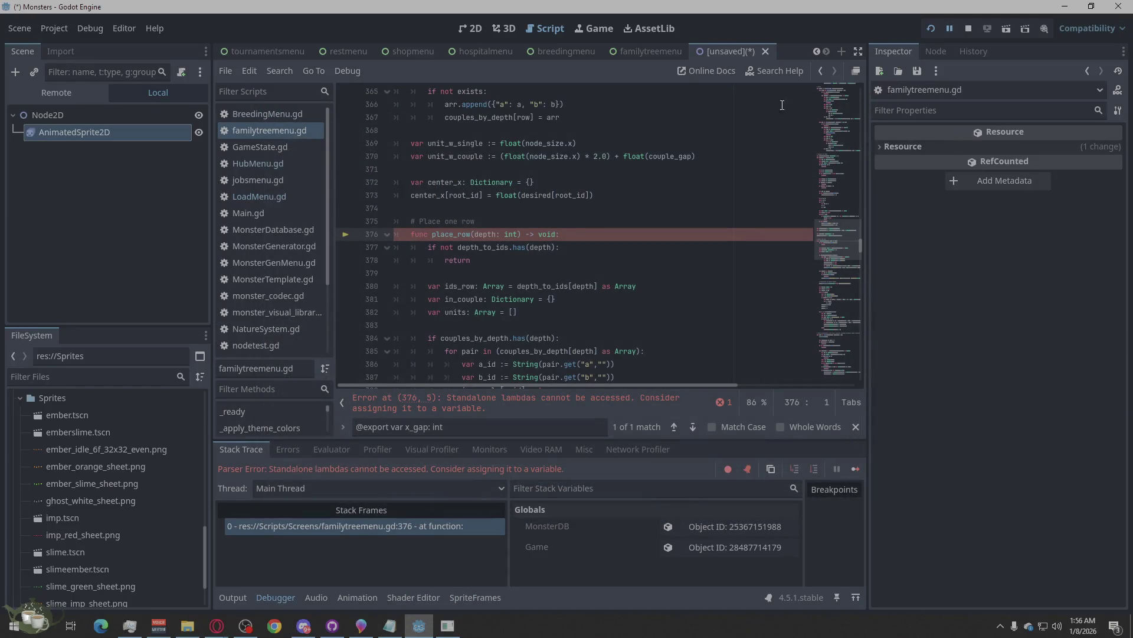
pyautogui.scroll(-8, 546, 256)
pyautogui.scroll(-20, 543, 255)
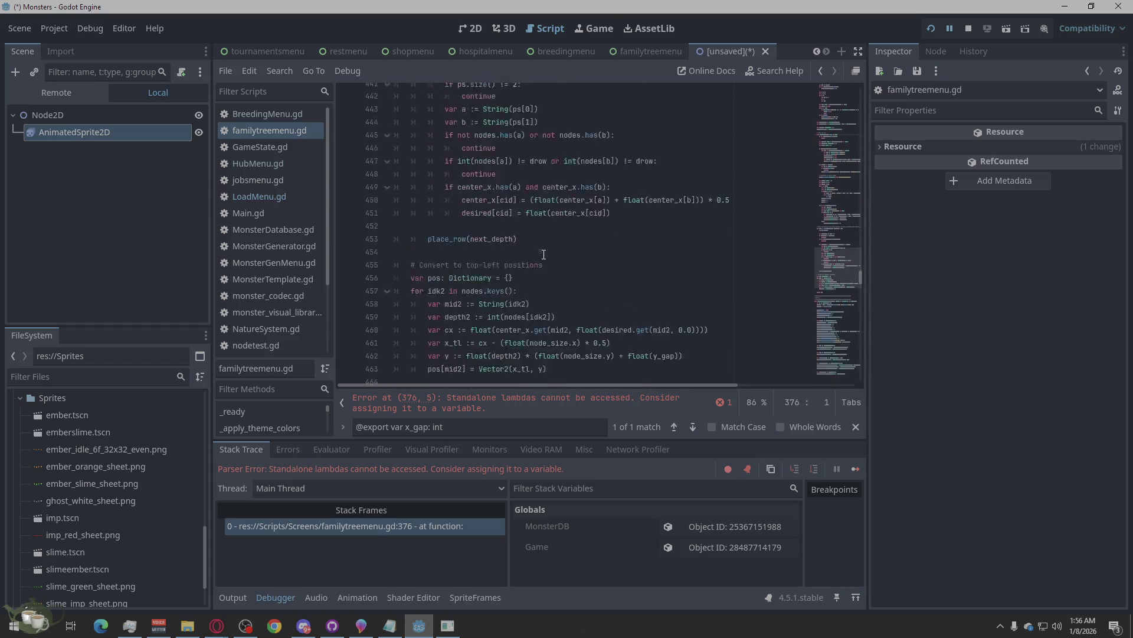
pyautogui.click(725, 402)
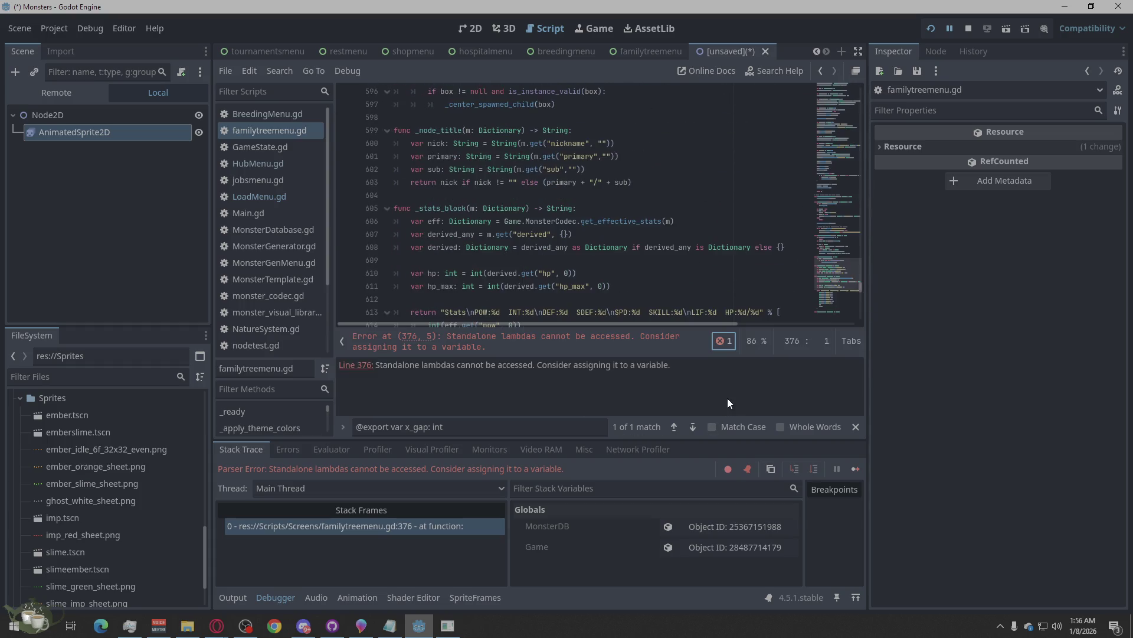
pyautogui.click(362, 366)
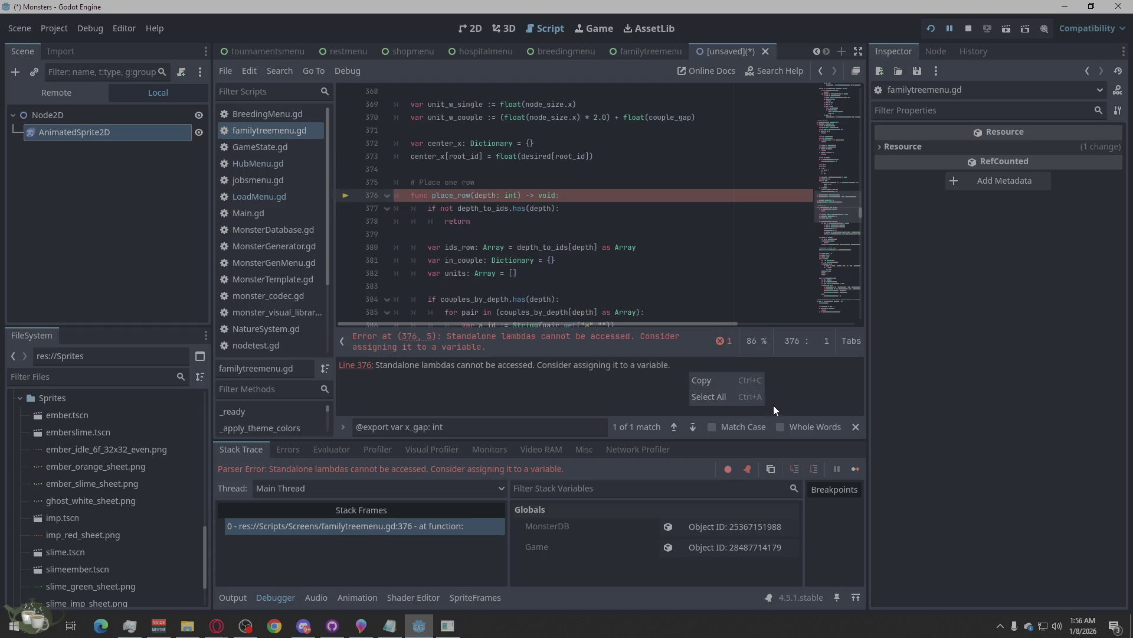
# Step: Switch to the browser, drag its scrollbar down and back up, then switch away
pyautogui.hotkey('alt', 'Tab')
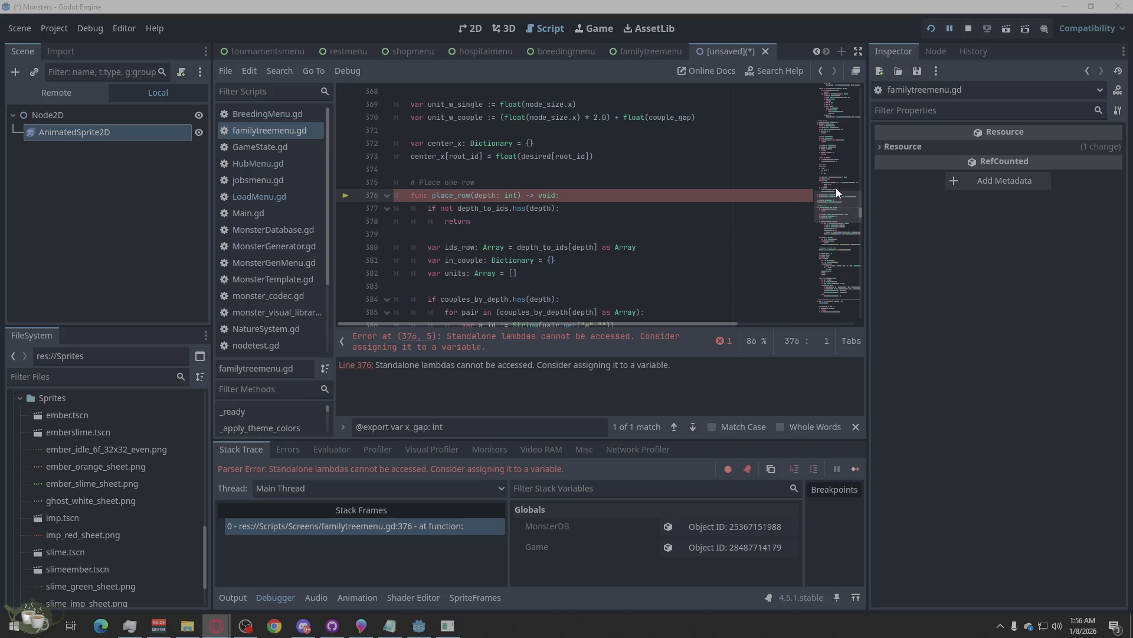
pyautogui.moveTo(863, 211); pyautogui.dragTo(863, 334)
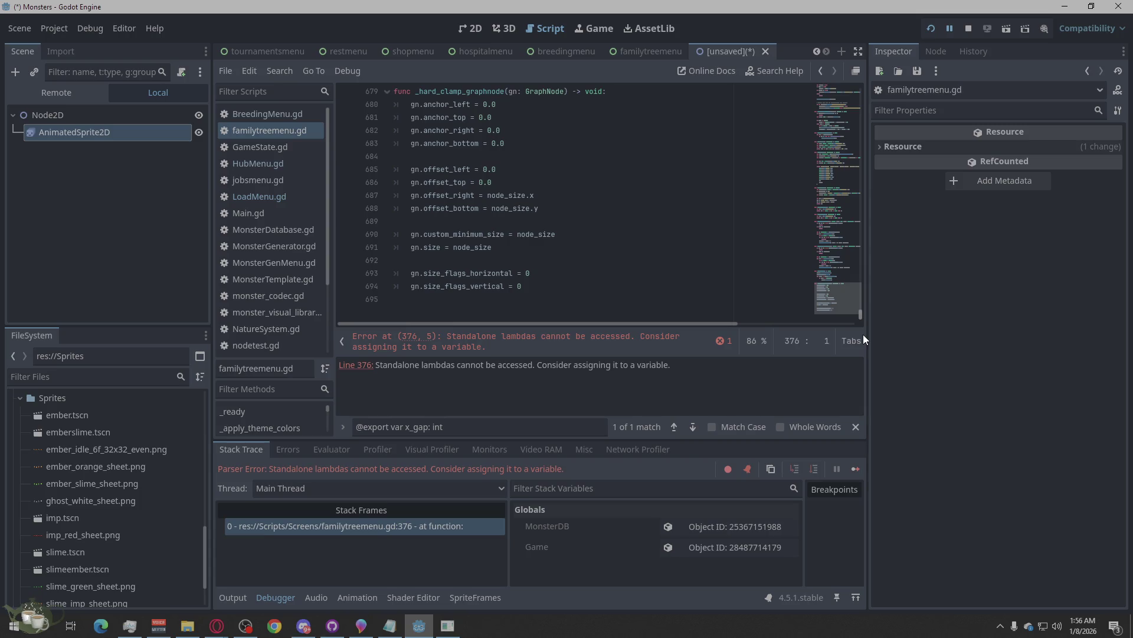
pyautogui.moveTo(863, 334)
pyautogui.mouseDown()
pyautogui.moveTo(872, 51)
pyautogui.moveTo(859, 52)
pyautogui.moveTo(848, 93)
pyautogui.moveTo(858, 80)
pyautogui.mouseUp()
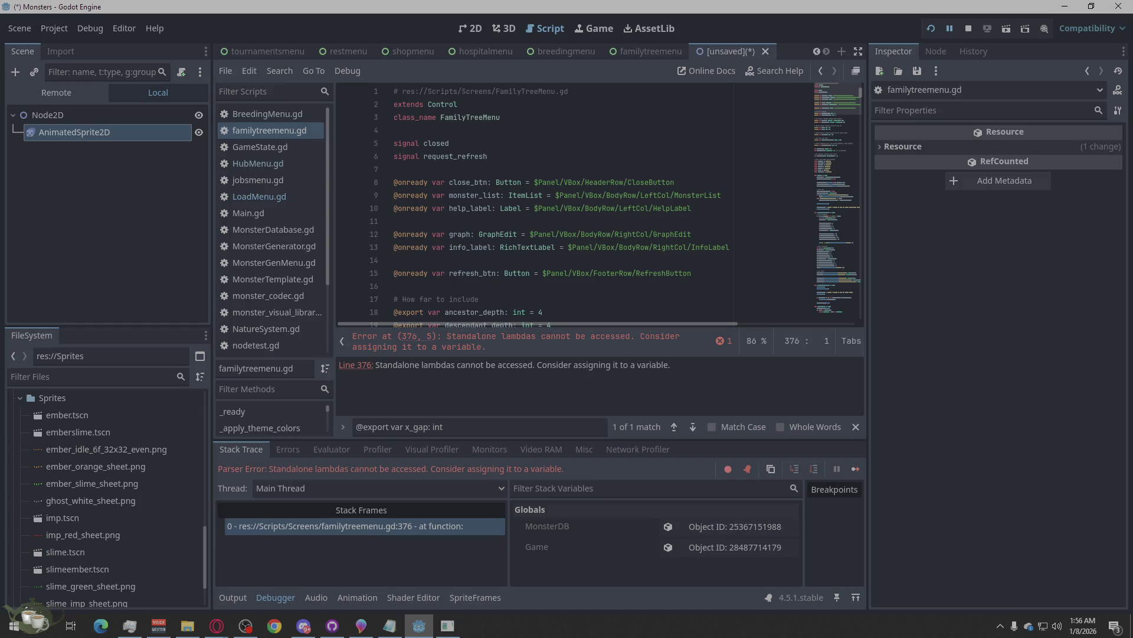
pyautogui.hotkey('alt', 'Tab')
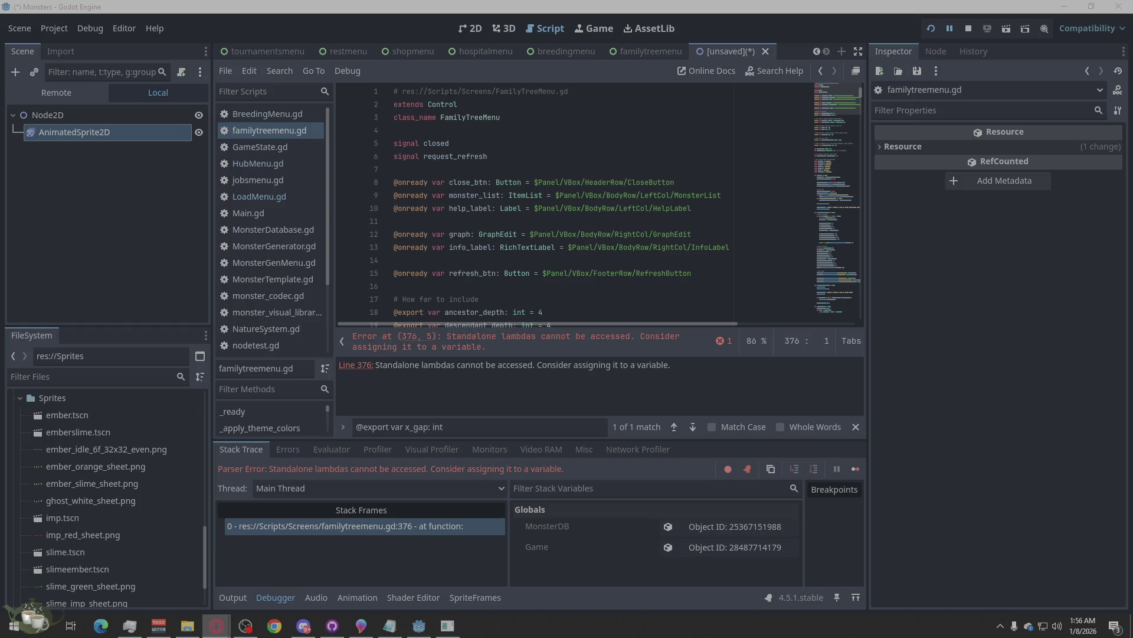
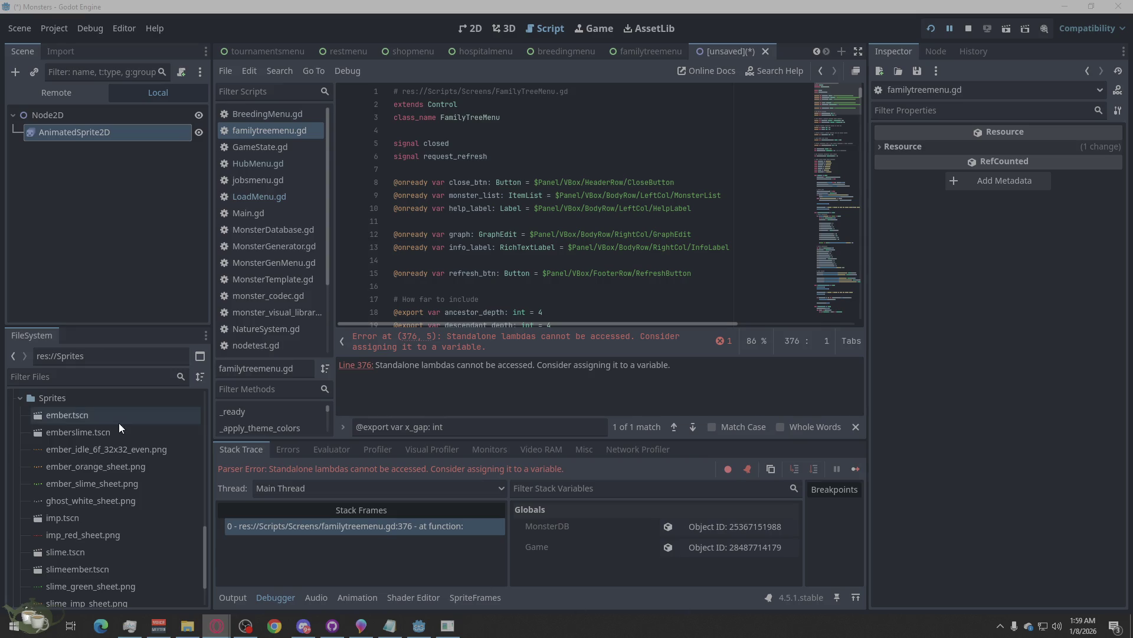
# Step: Delete ember_idle_6f_32x32_even.png from the Sprites folder and confirm its removal
pyautogui.click(124, 447)
pyautogui.rightClick(125, 447)
pyautogui.click(170, 510)
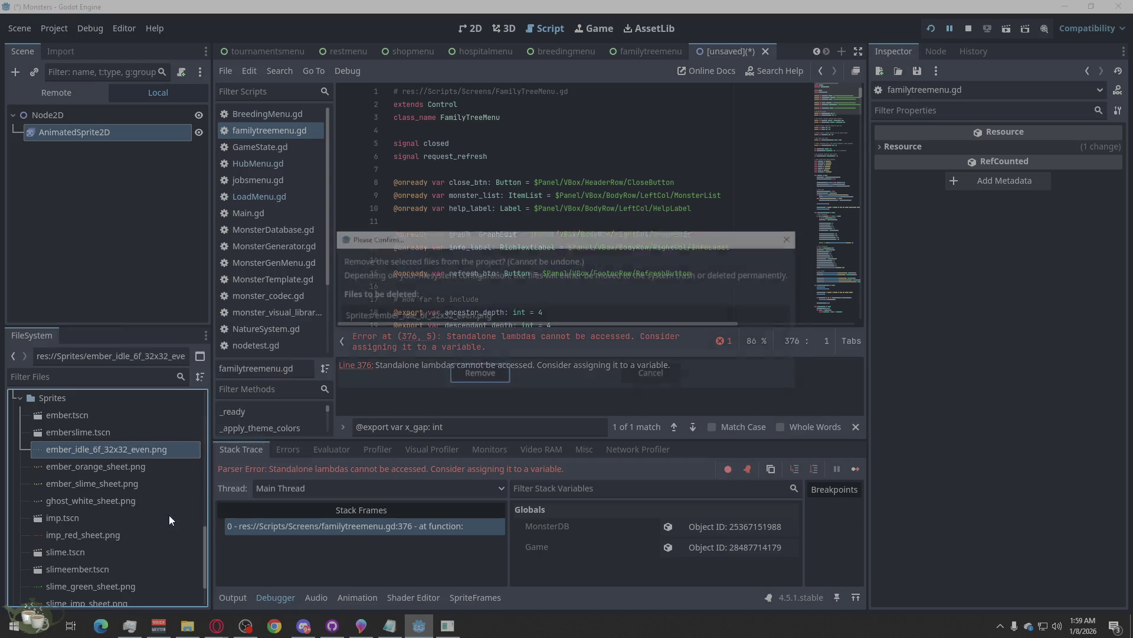
pyautogui.click(481, 378)
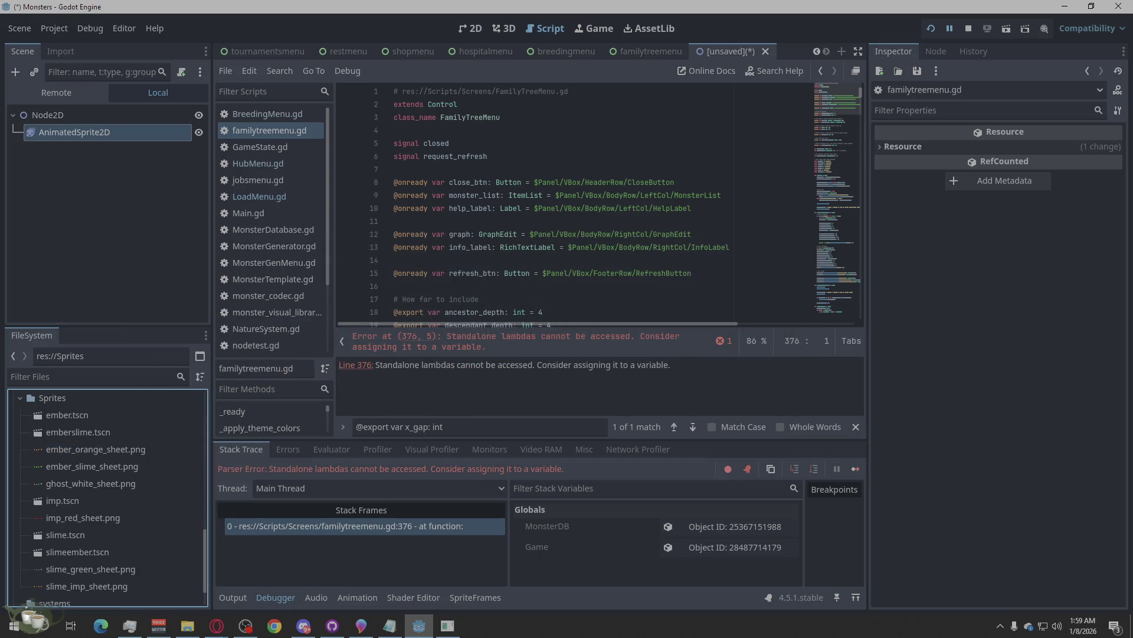
pyautogui.hotkey('alt', 'Tab')
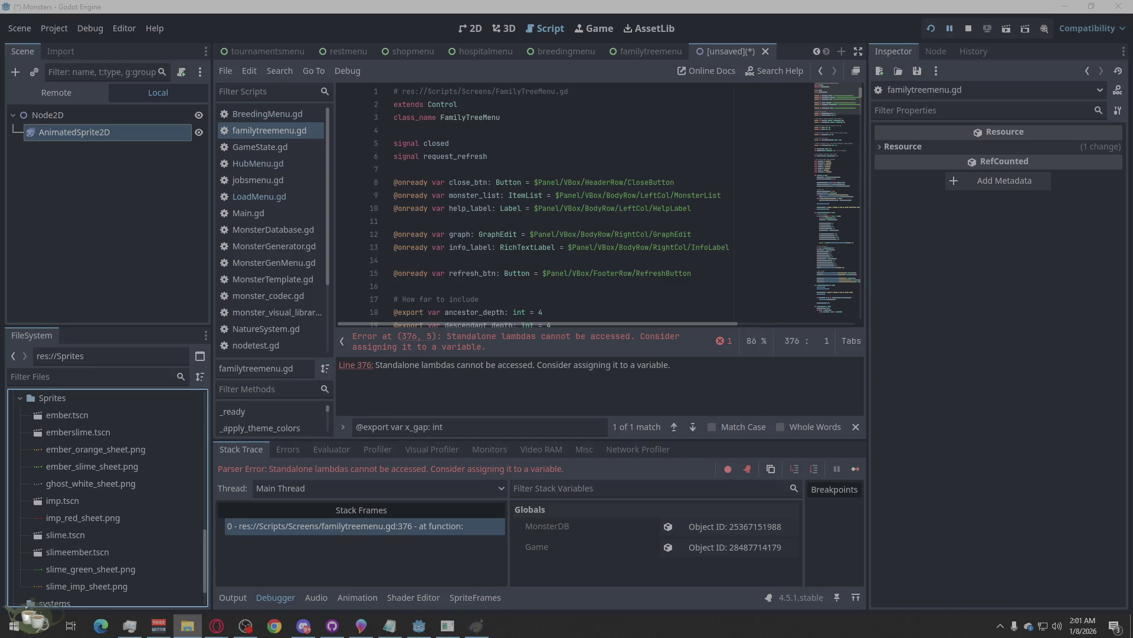
# Step: Drag the polished ember idle PNG from File Explorer onto the Sprites folder
pyautogui.moveTo(577, 448); pyautogui.dragTo(116, 474)
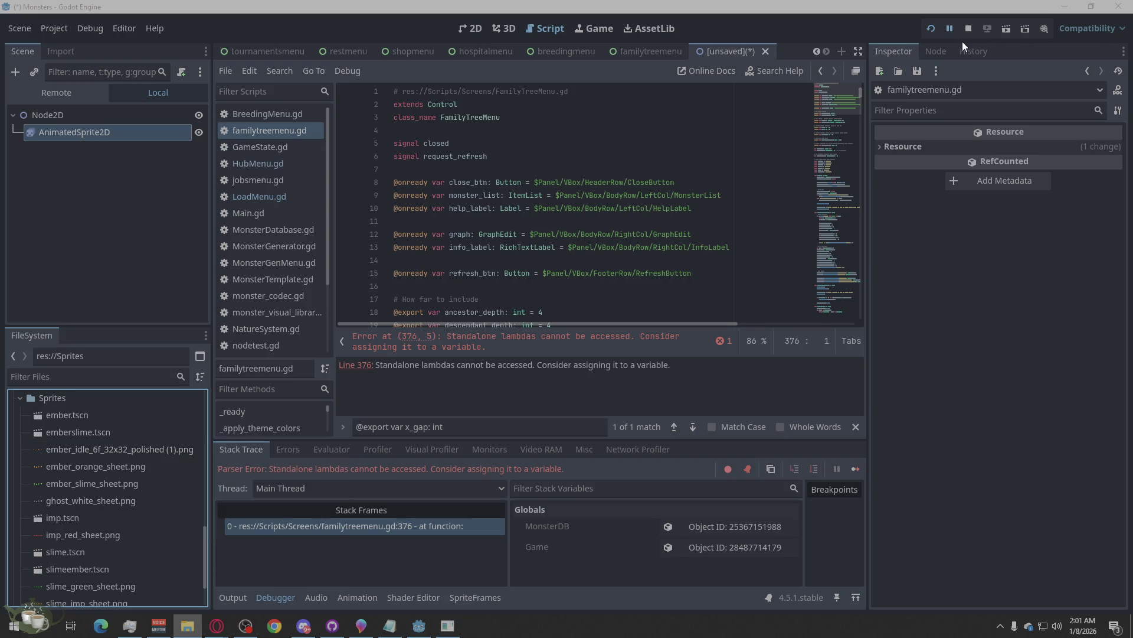
# Step: Switch to the 2D canvas view and stop the running game
pyautogui.click(946, 49)
pyautogui.click(895, 51)
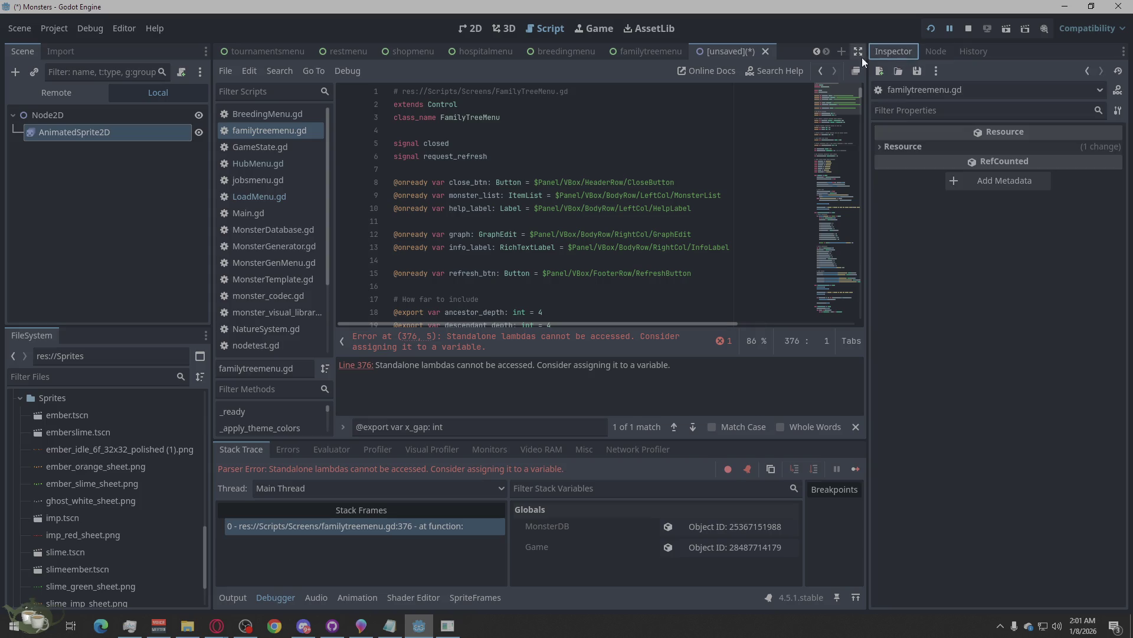
pyautogui.click(471, 28)
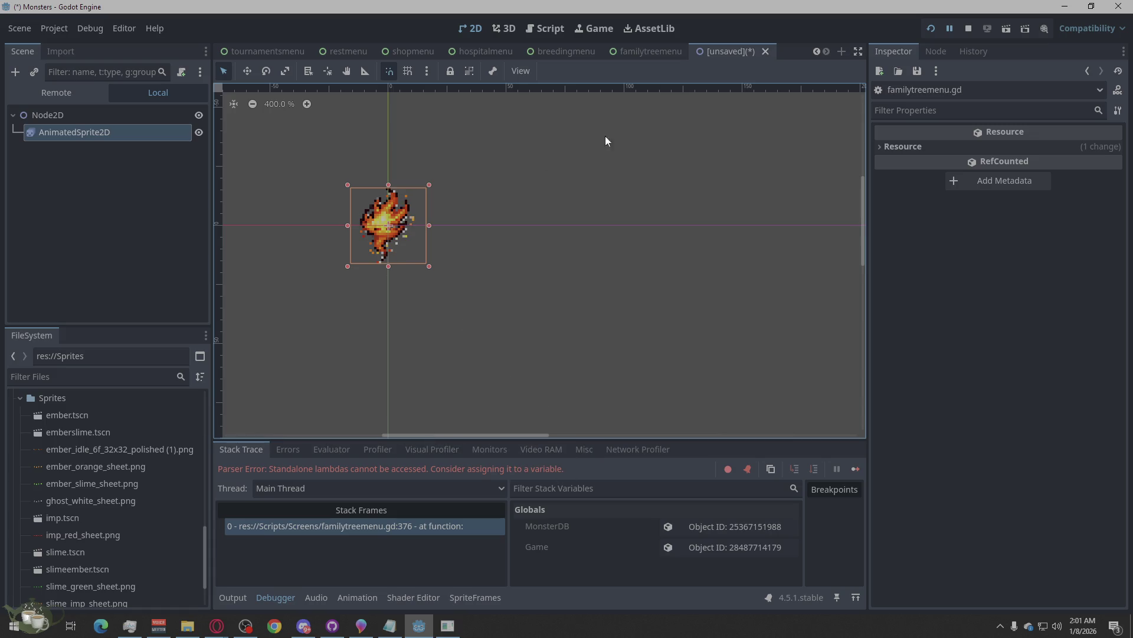
pyautogui.click(970, 33)
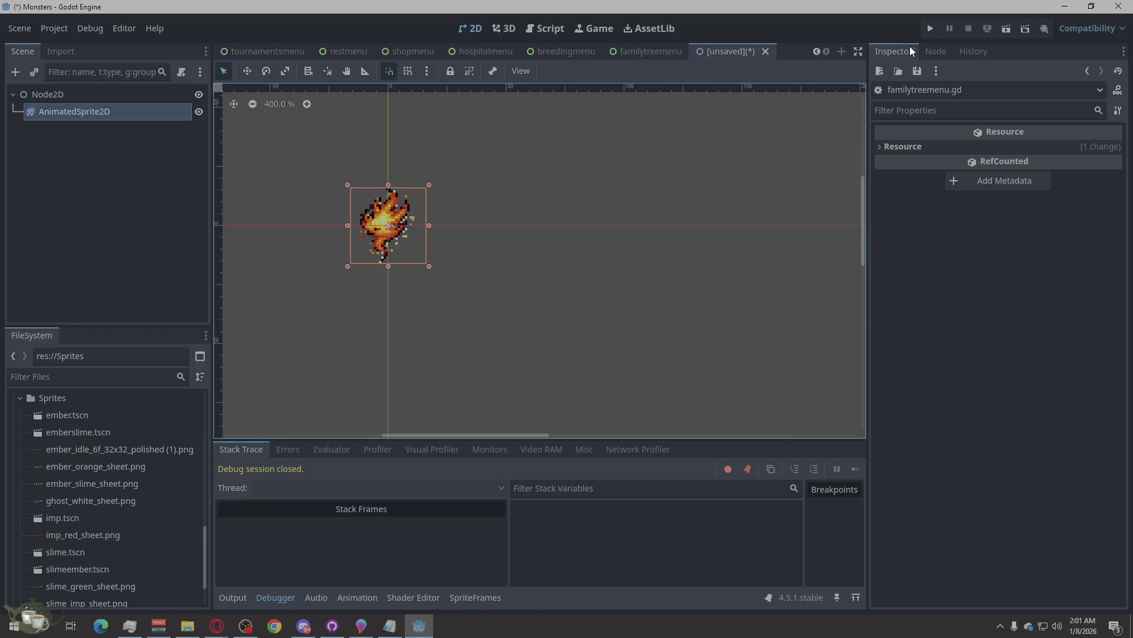
# Step: Select the AnimatedSprite2D and delete all six existing default-animation frames
pyautogui.click(83, 111)
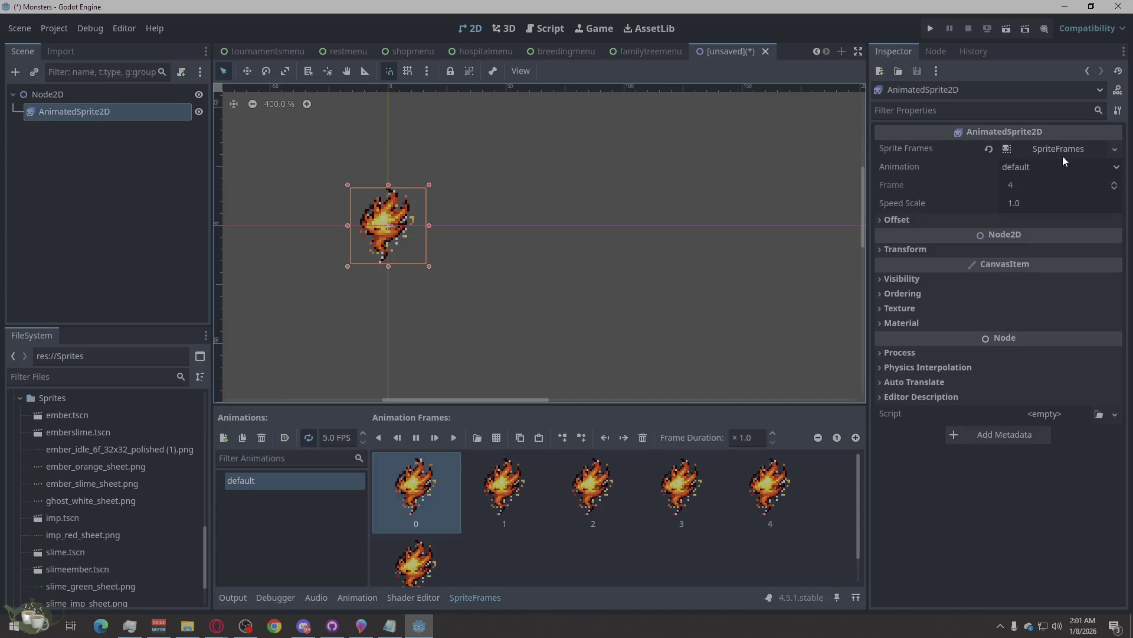
pyautogui.click(494, 437)
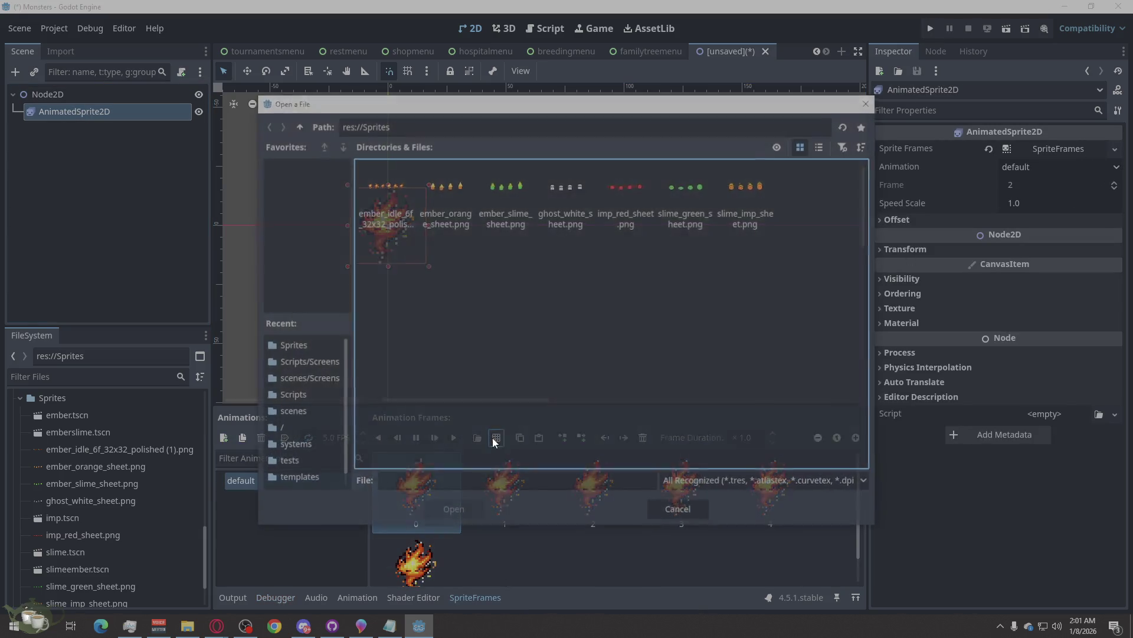
pyautogui.click(679, 509)
pyautogui.keyDown('shift'); pyautogui.click(416, 495); pyautogui.keyUp('shift')
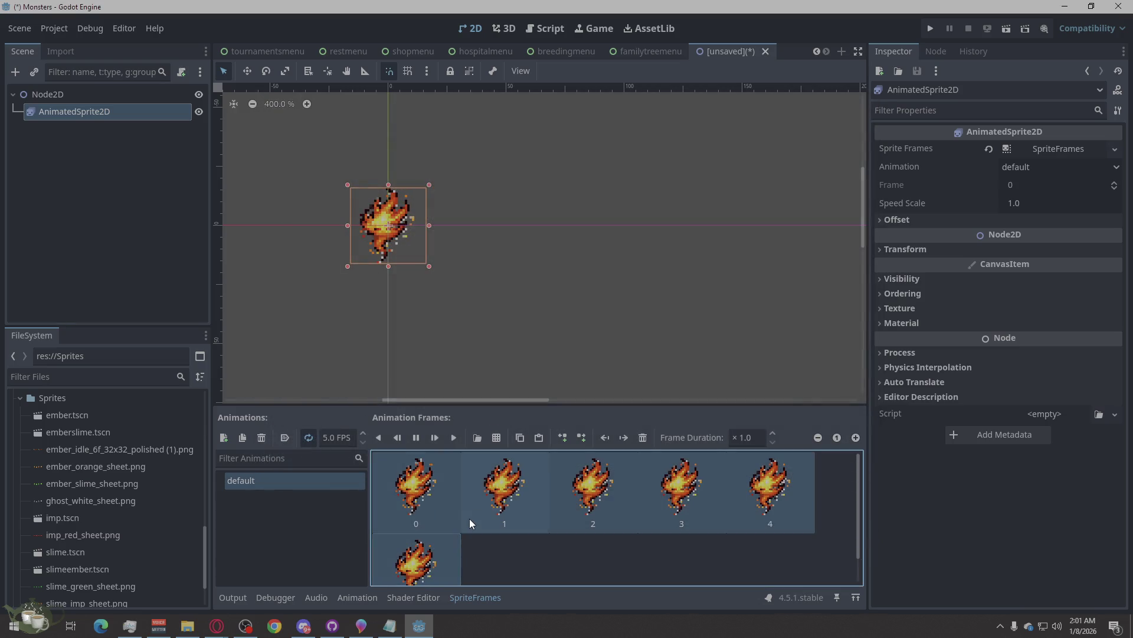
pyautogui.press('Delete')
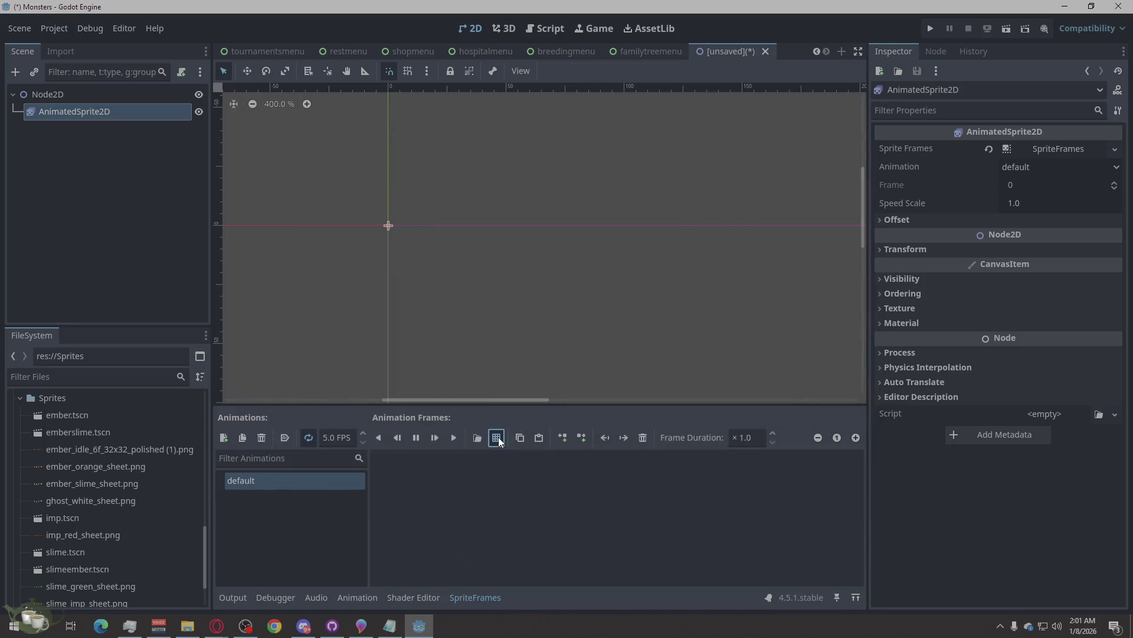
# Step: Add all six 32 px cells of the polished ember sheet as animation frames and preview them
pyautogui.click(499, 437)
pyautogui.doubleClick(387, 205)
pyautogui.moveTo(466, 319); pyautogui.dragTo(494, 319)
pyautogui.click(524, 317)
pyautogui.click(545, 317)
pyautogui.click(563, 317)
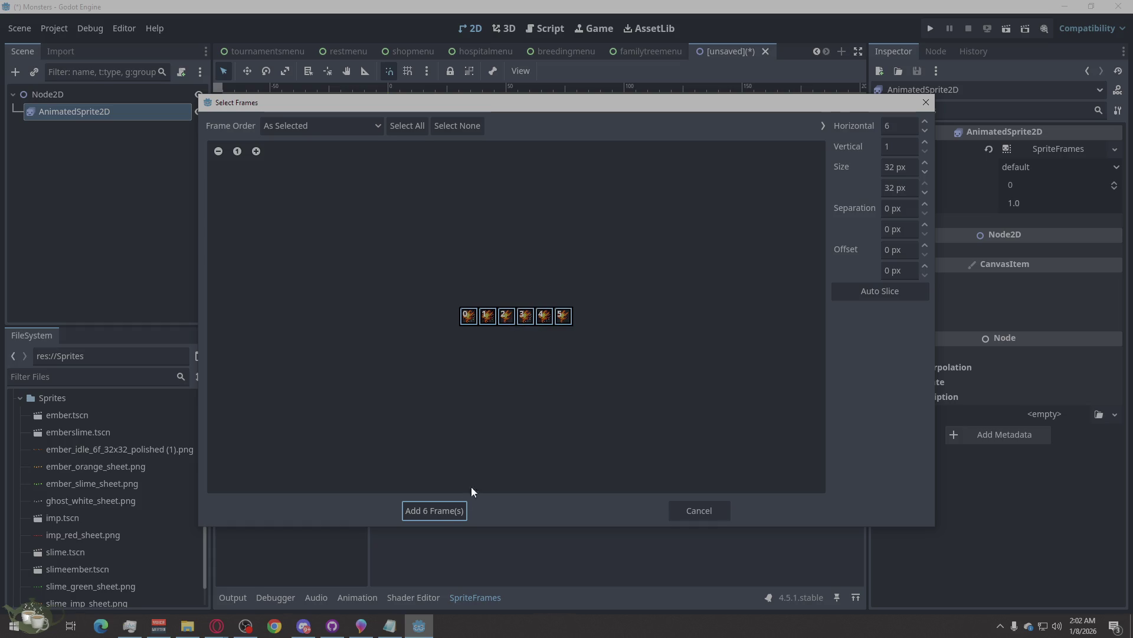
pyautogui.click(434, 511)
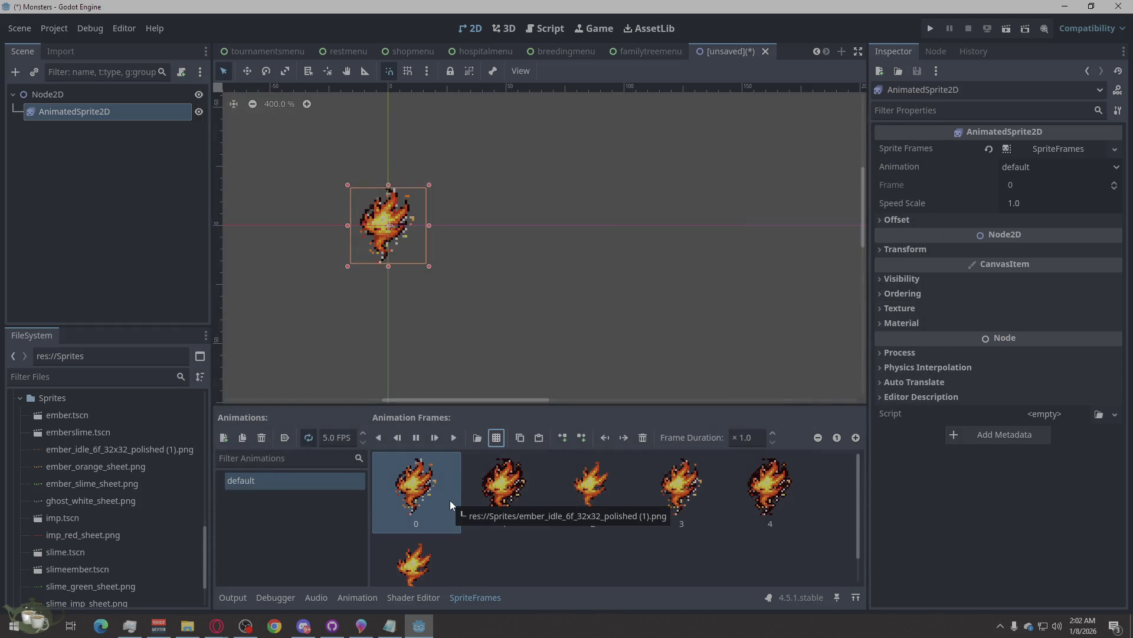
pyautogui.click(673, 576)
pyautogui.click(528, 330)
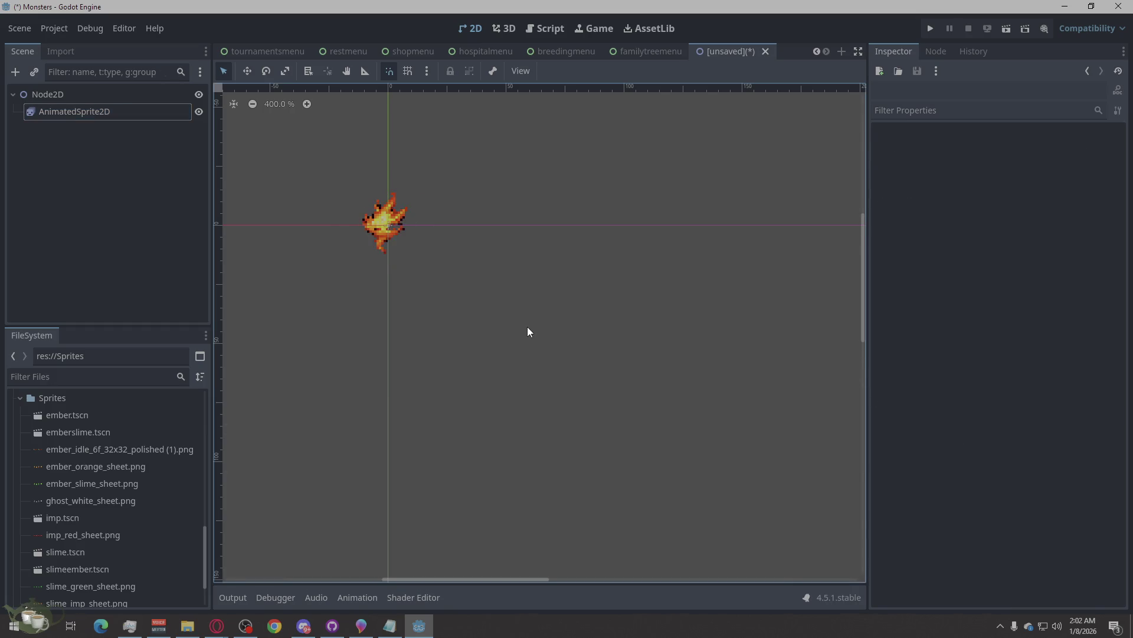
# Step: Change the fire animation speed to 8 FPS, then to 3 FPS, and preview it
pyautogui.click(380, 222)
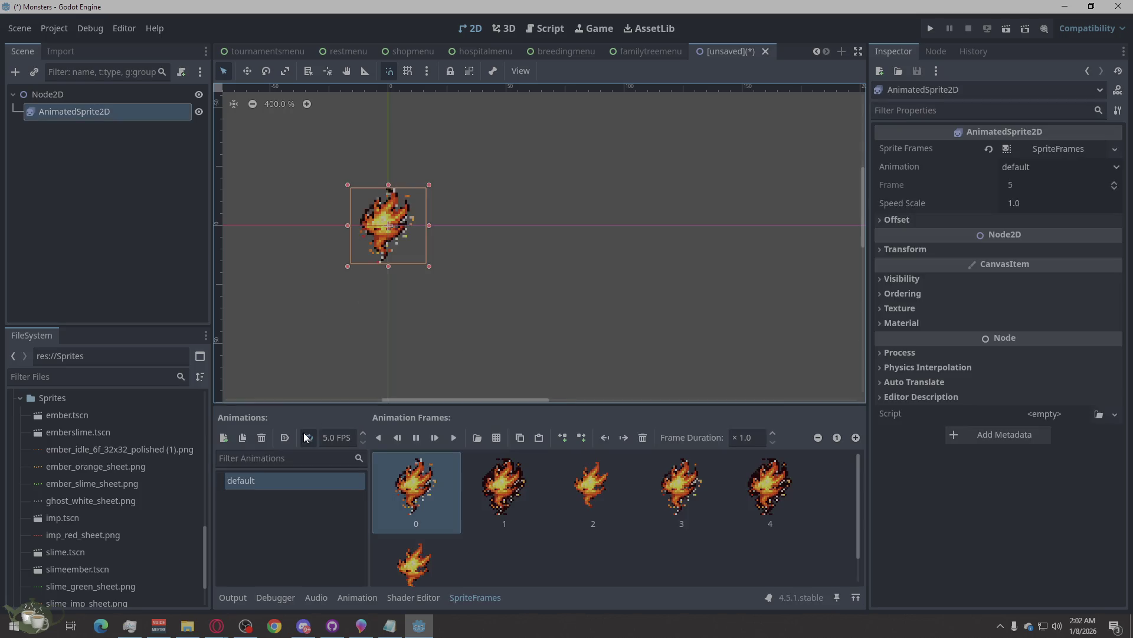
pyautogui.click(328, 437)
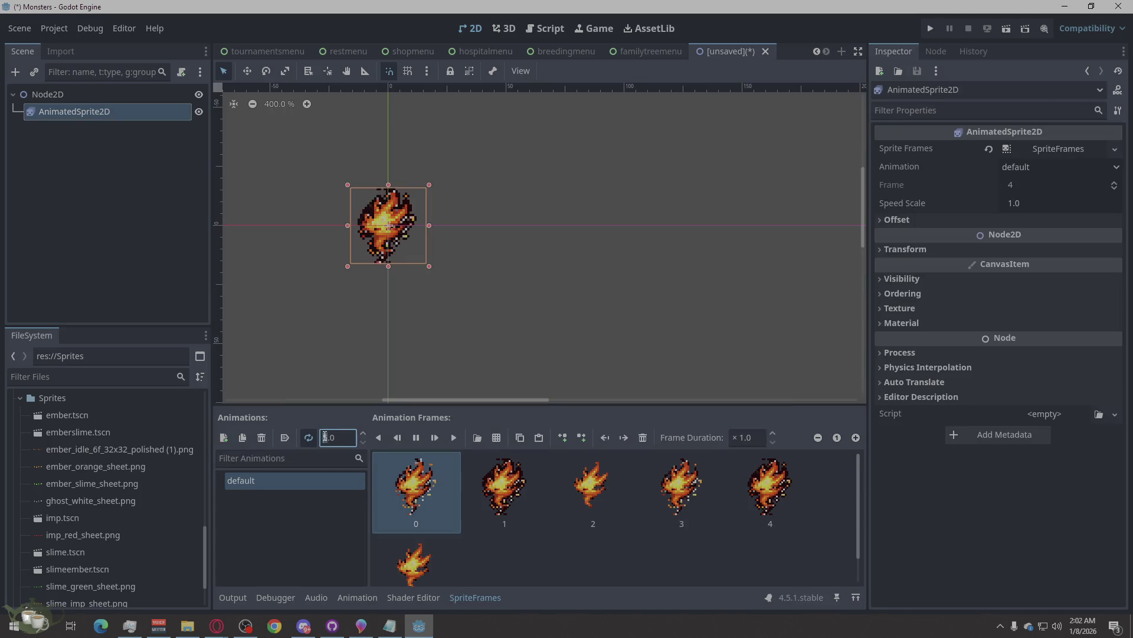
pyautogui.write('8')
pyautogui.press('Return')
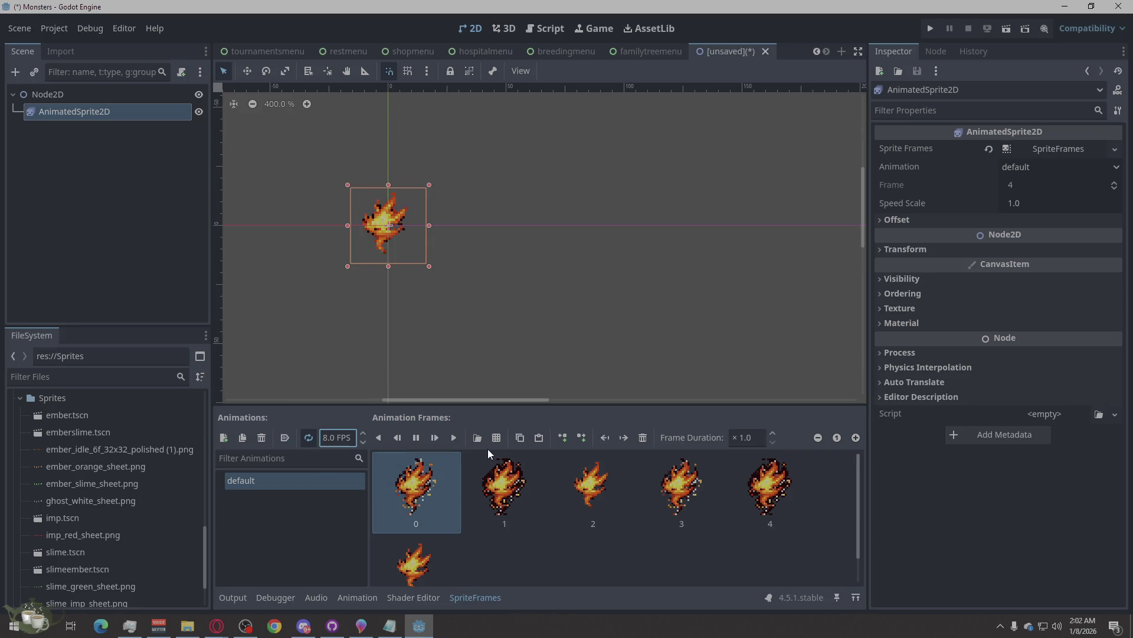
pyautogui.doubleClick(327, 437)
pyautogui.write('3')
pyautogui.press('Return')
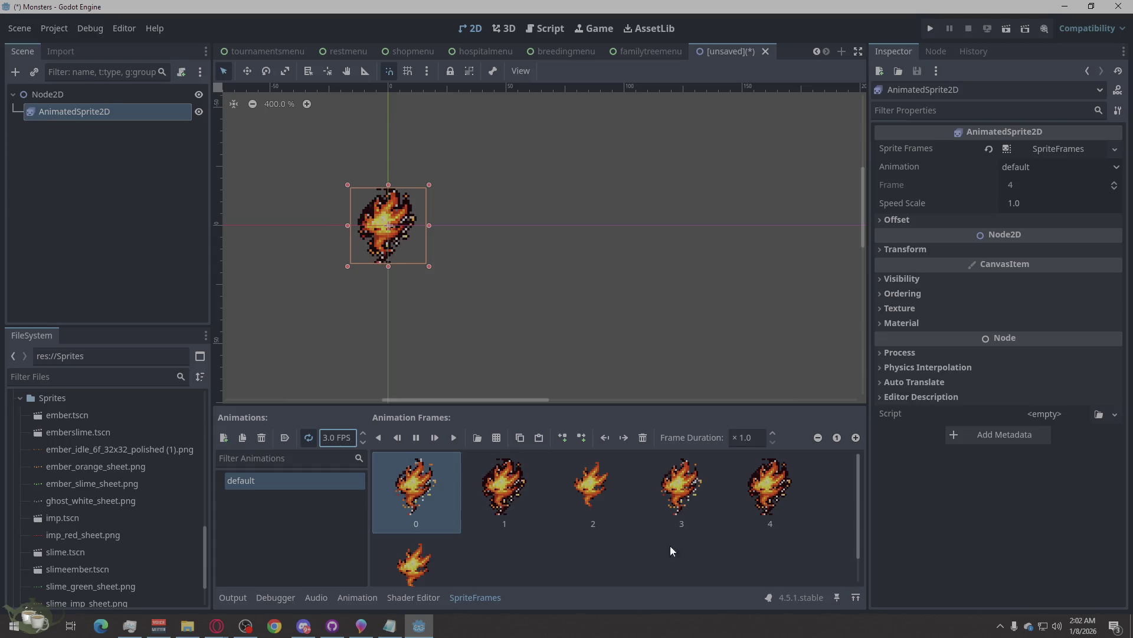
pyautogui.click(718, 568)
pyautogui.click(505, 327)
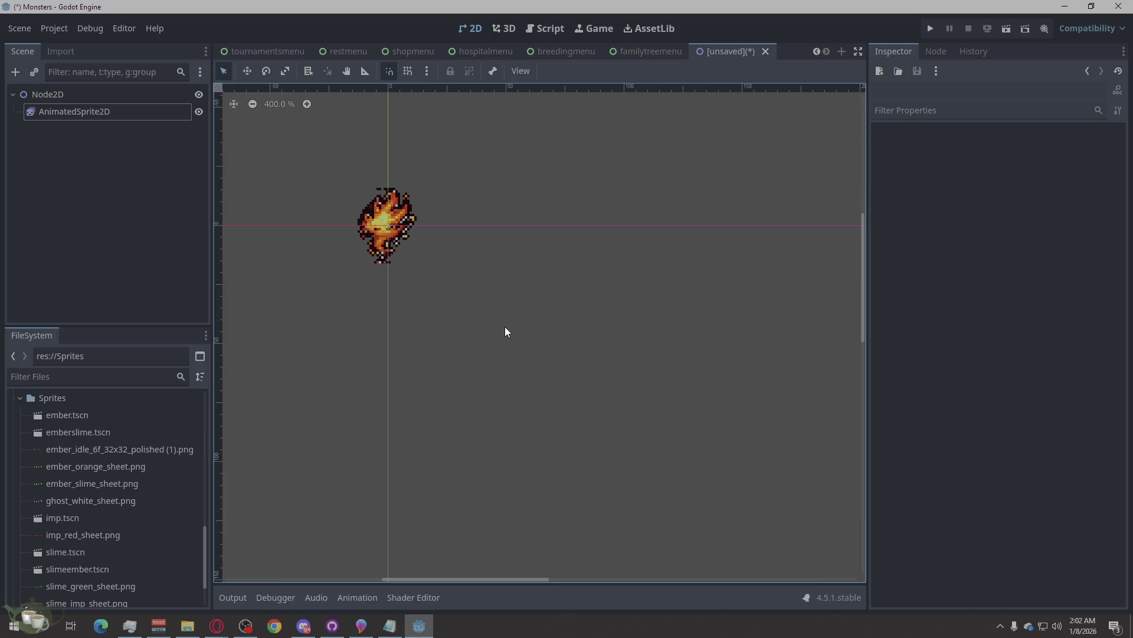
# Step: Delete the polished ember sprite sheet and close the unsaved test scene without saving
pyautogui.rightClick(94, 450)
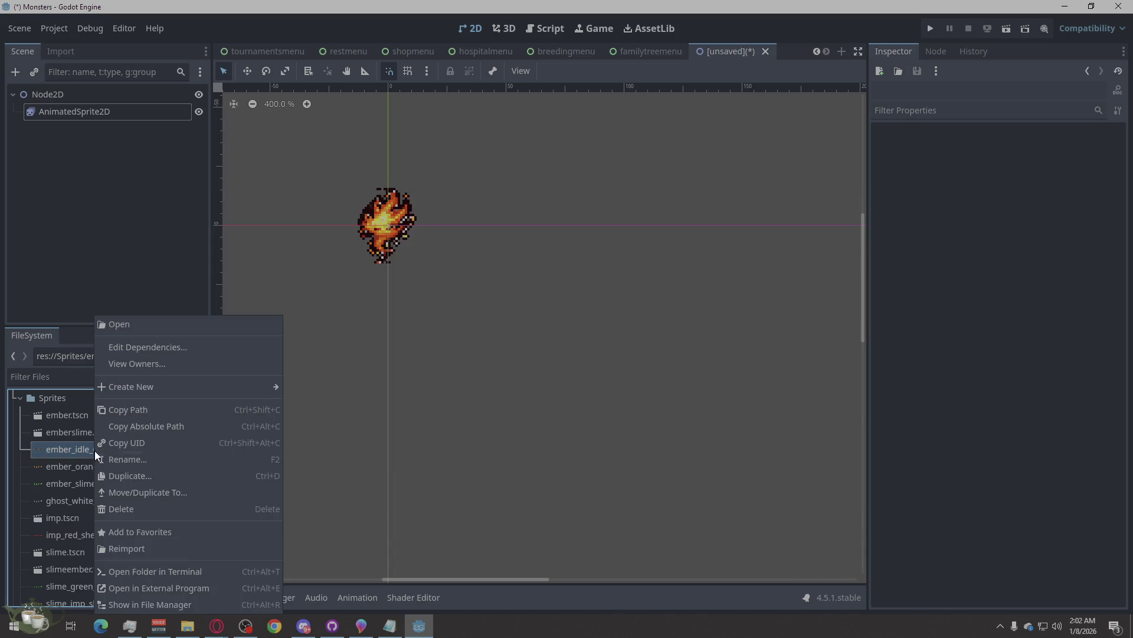
pyautogui.click(173, 507)
pyautogui.click(501, 379)
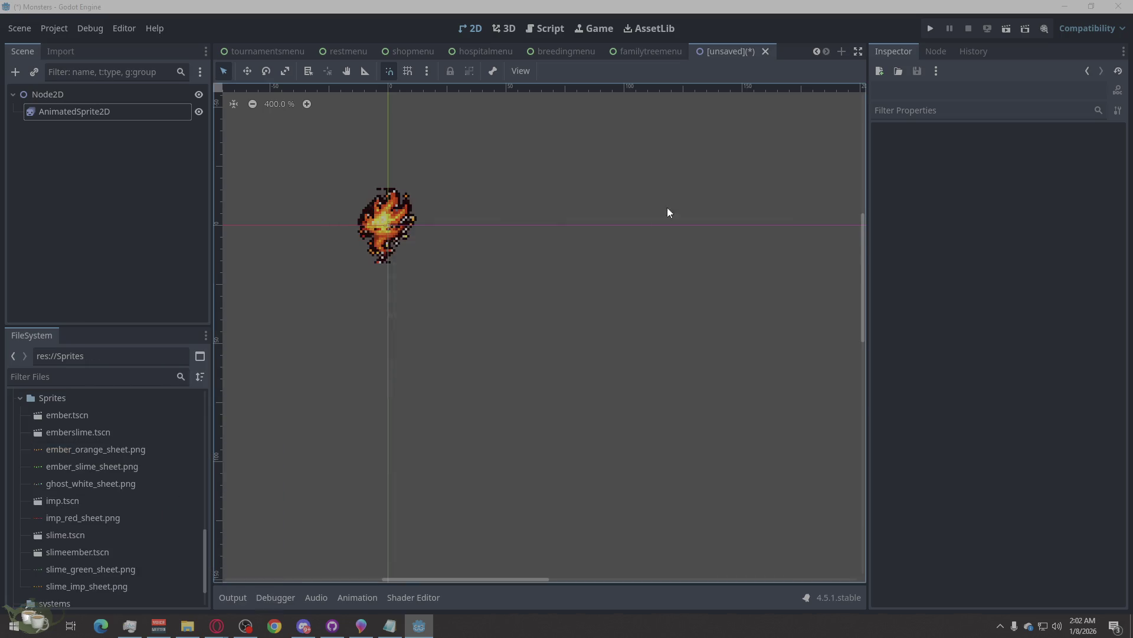
pyautogui.click(765, 51)
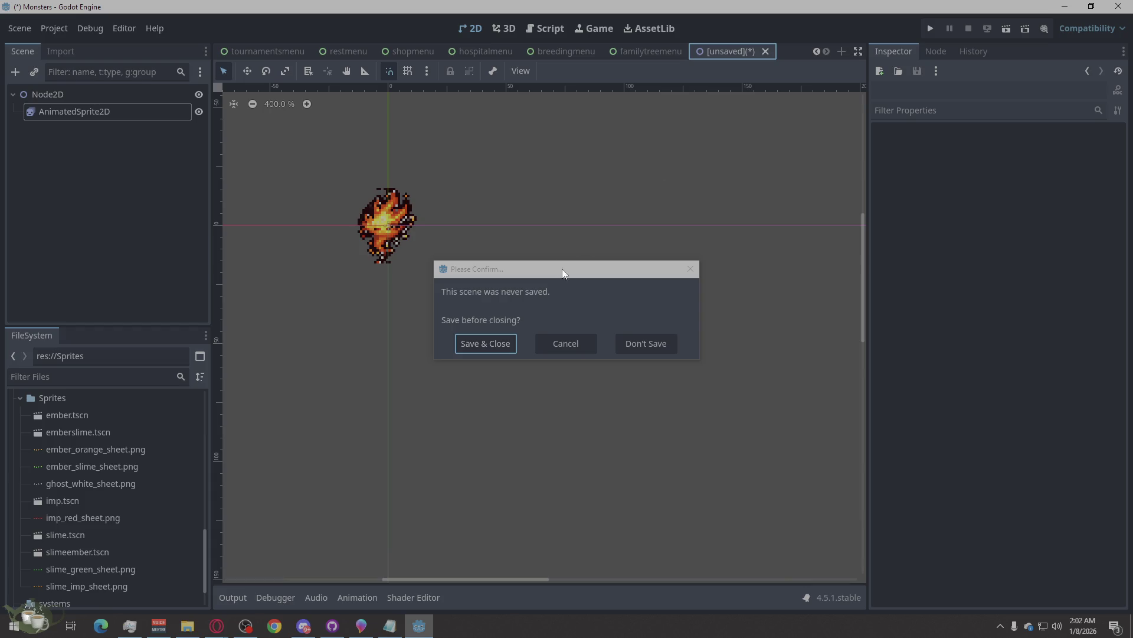
pyautogui.click(628, 345)
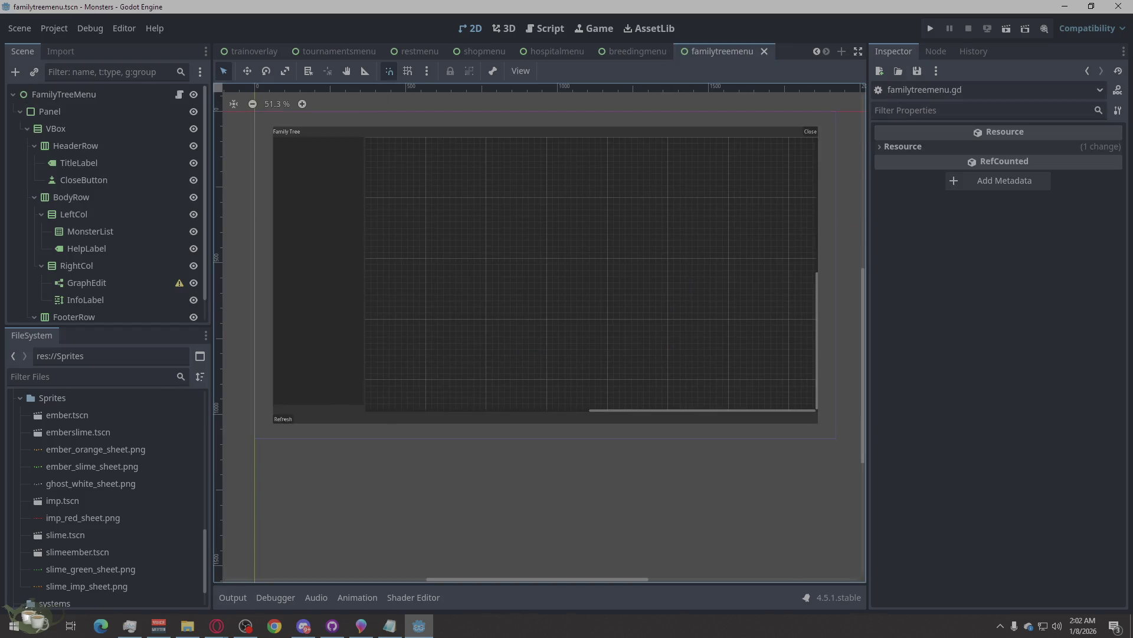
# Step: Come back from the browser and open familytreemenu.gd in the script editor
pyautogui.hotkey('alt', 'Tab')
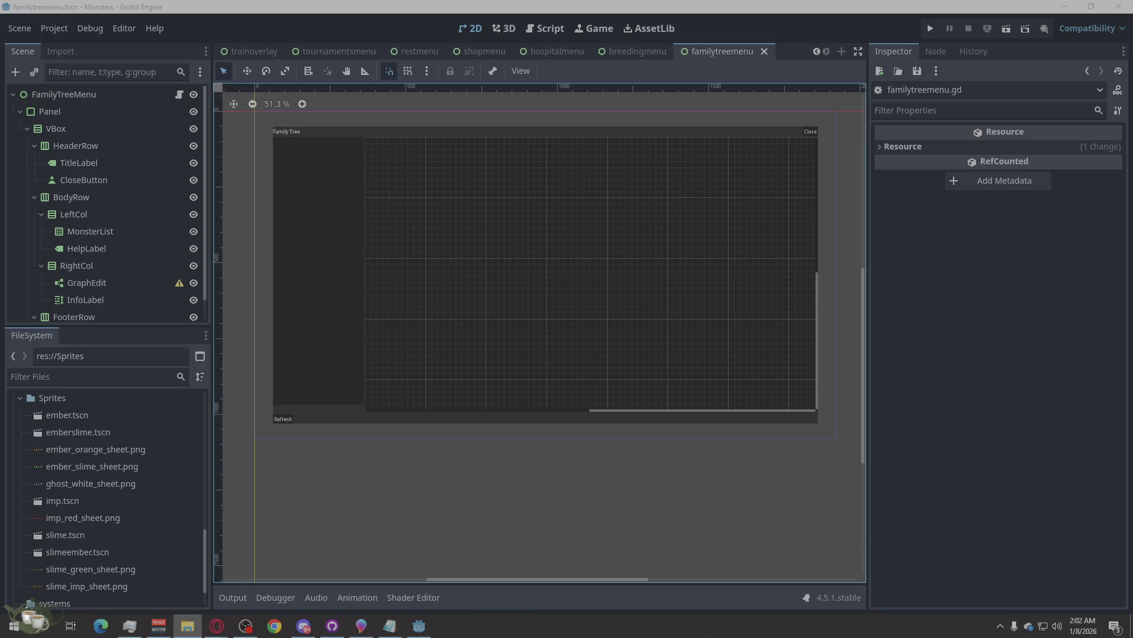
pyautogui.hotkey('alt', 'Tab')
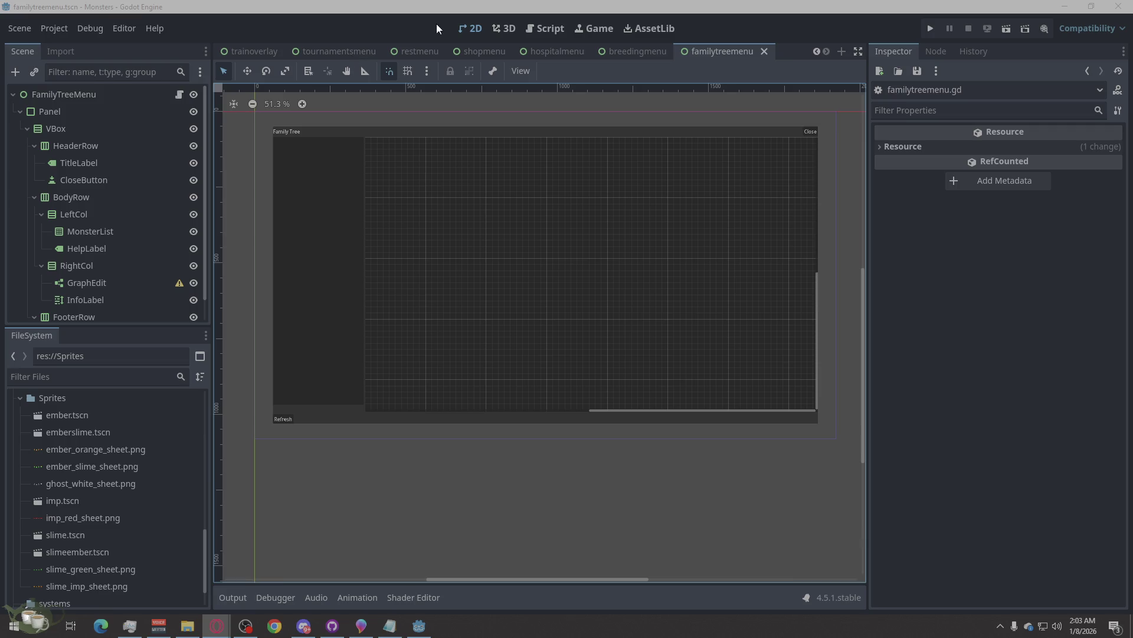
pyautogui.click(179, 95)
# Step: Select all of familytreemenu.gd and paste the new code over it, twice
pyautogui.rightClick(533, 278)
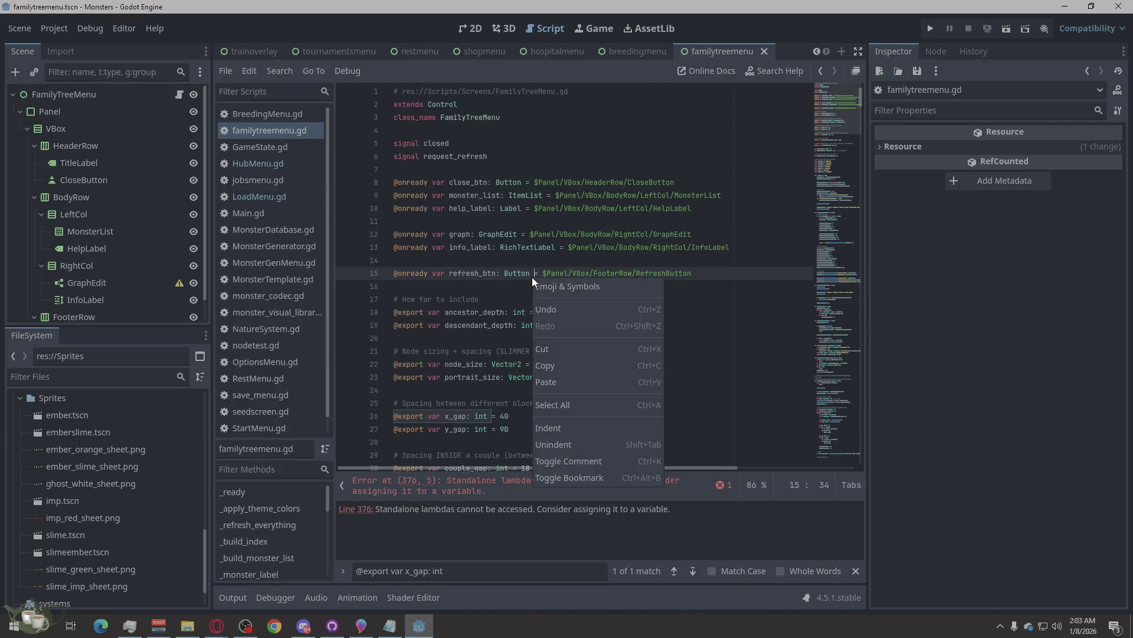
pyautogui.click(560, 405)
pyautogui.hotkey('ctrl', 'v')
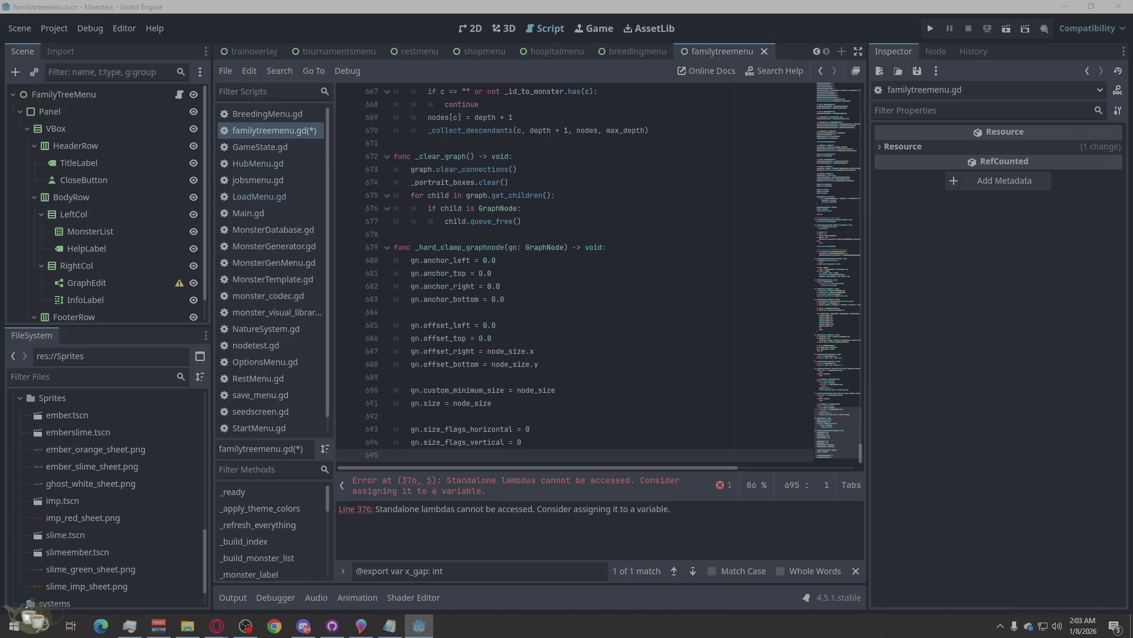
pyautogui.hotkey('alt', 'Tab')
pyautogui.rightClick(529, 354)
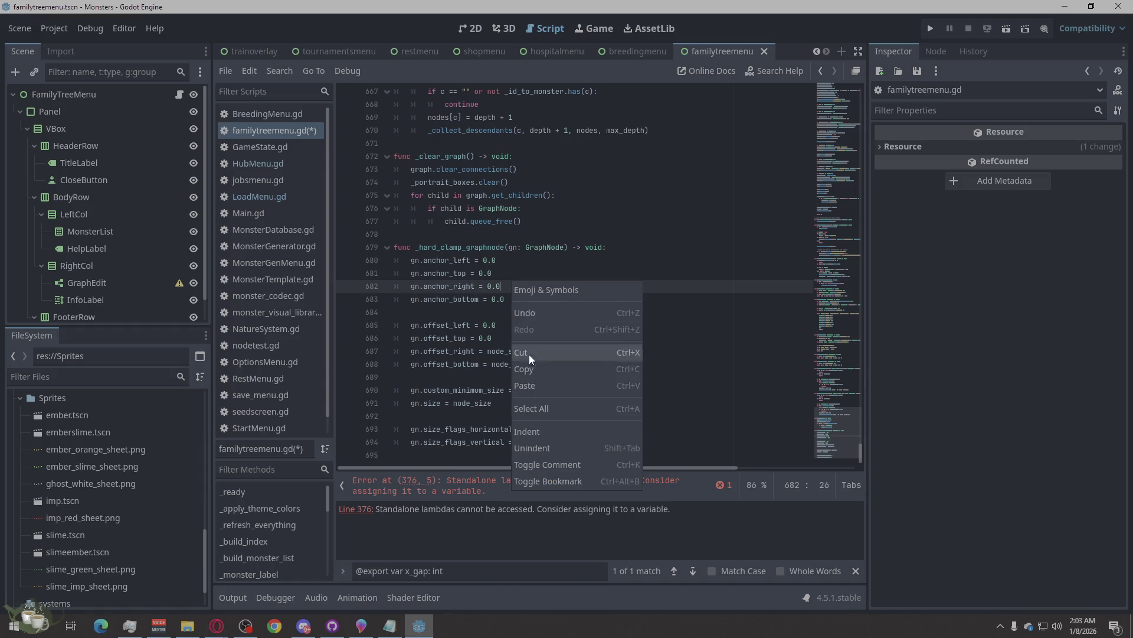
pyautogui.click(531, 408)
pyautogui.hotkey('ctrl', 'v')
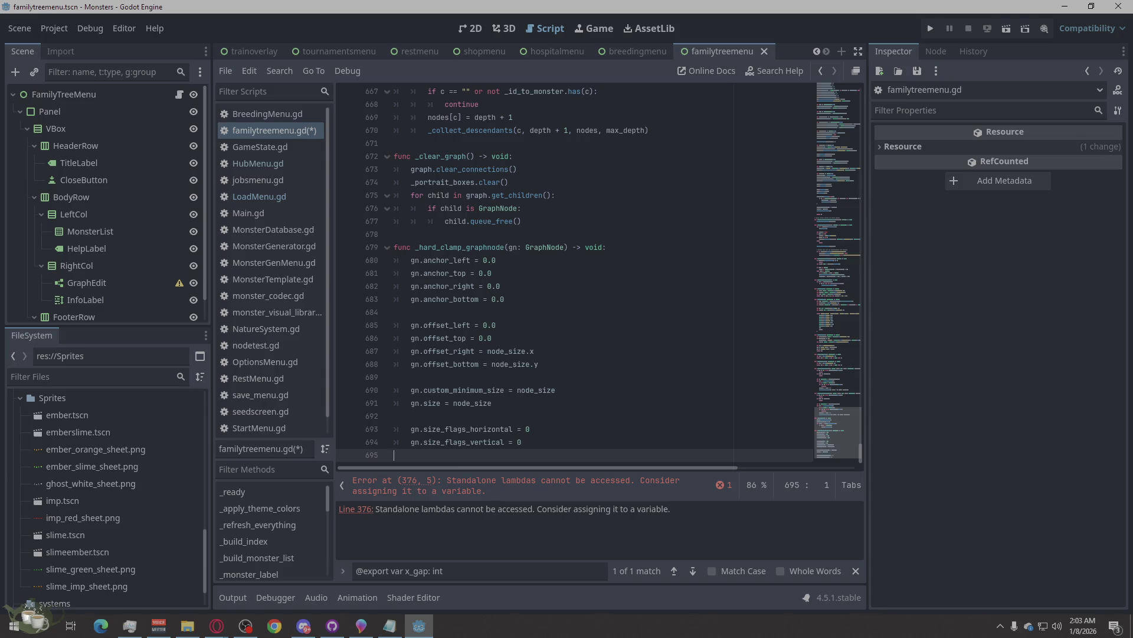
# Step: Paste the final 692-line code from the browser, save the script, and run the game
pyautogui.hotkey('alt', 'Tab')
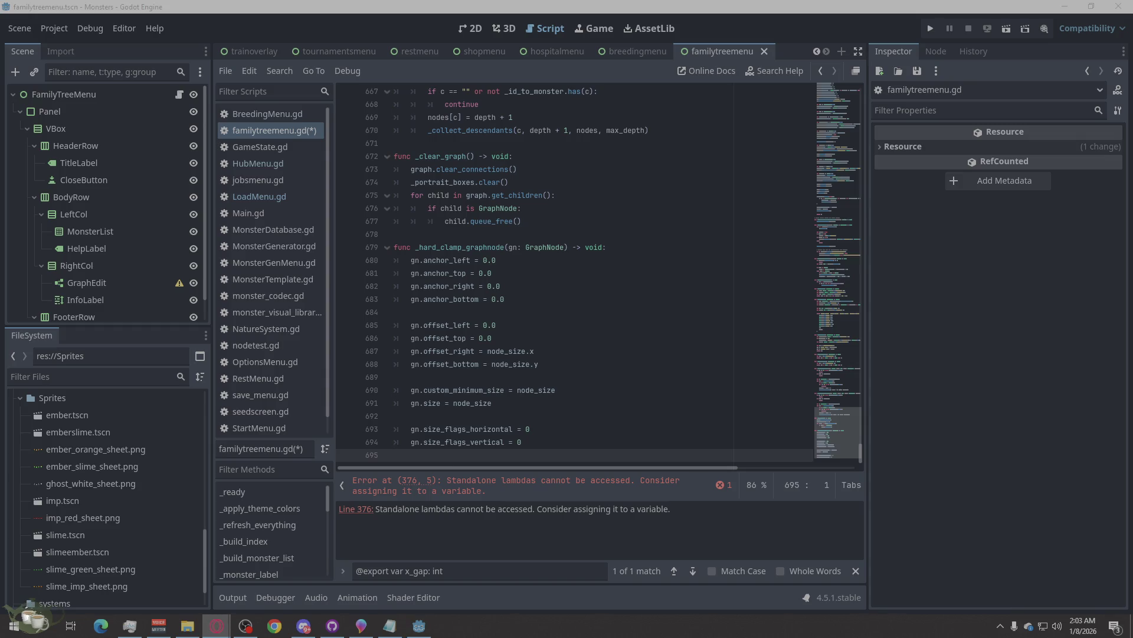
pyautogui.rightClick(494, 222)
pyautogui.click(513, 344)
pyautogui.hotkey('ctrl', 'v')
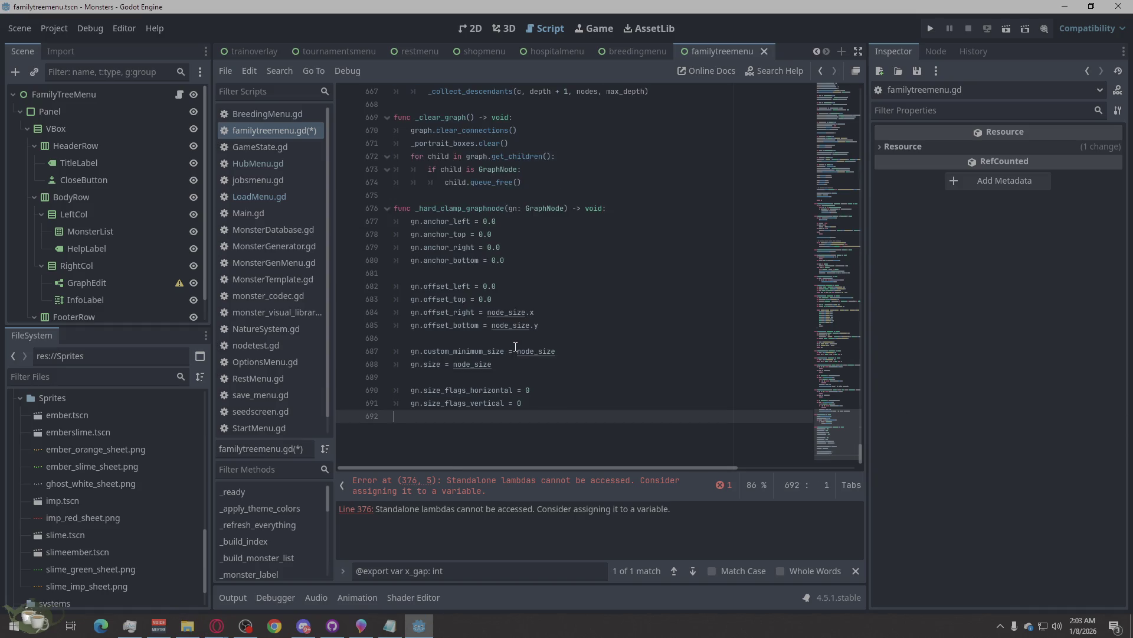
pyautogui.hotkey('ctrl', 's')
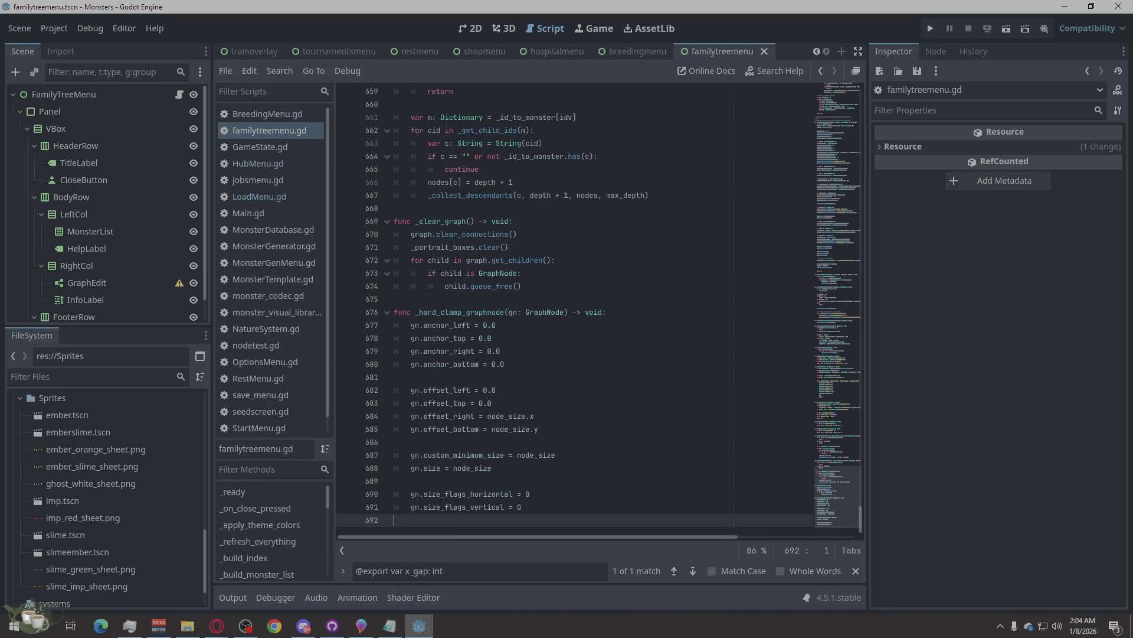
pyautogui.click(930, 29)
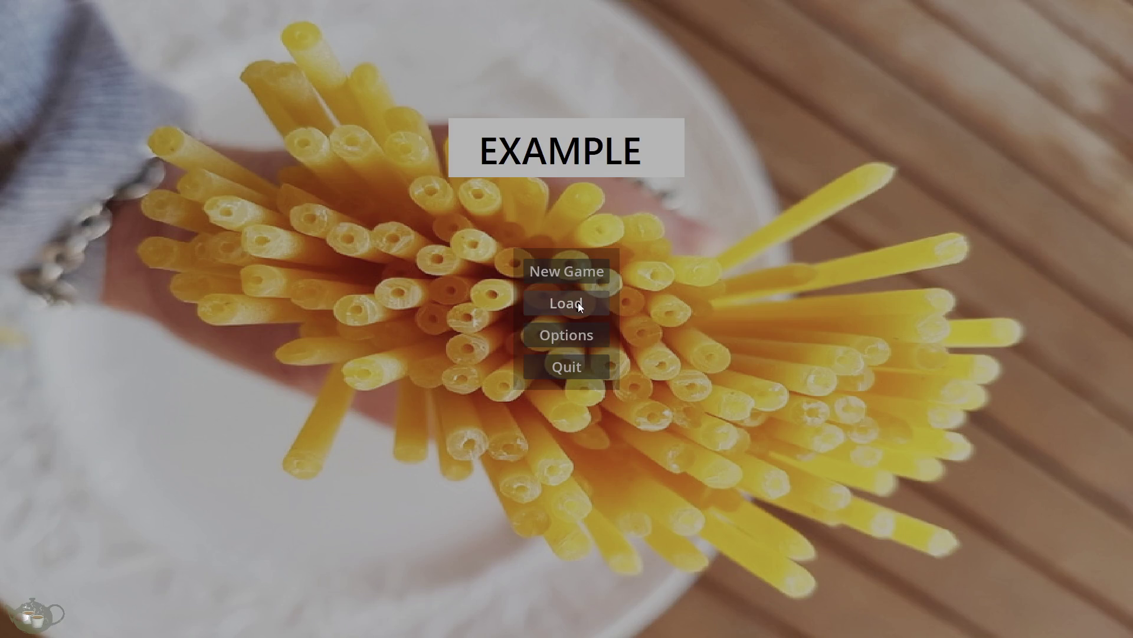
# Step: Load the Save Slot 02 game and open the Ancestor Tree panel
pyautogui.click(576, 302)
pyautogui.click(724, 460)
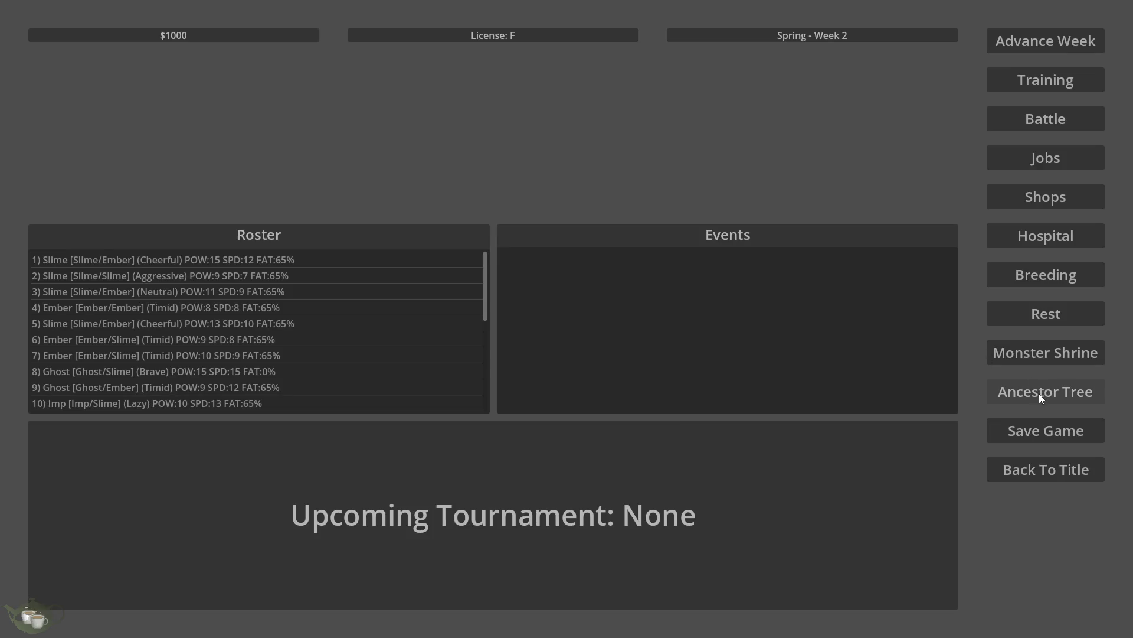
pyautogui.click(975, 394)
# Step: View trees of Slime/Ghost, Ember/Slime, Imp/Ghost and others, ending on Ghost/Ghost (Timid)
pyautogui.click(104, 299)
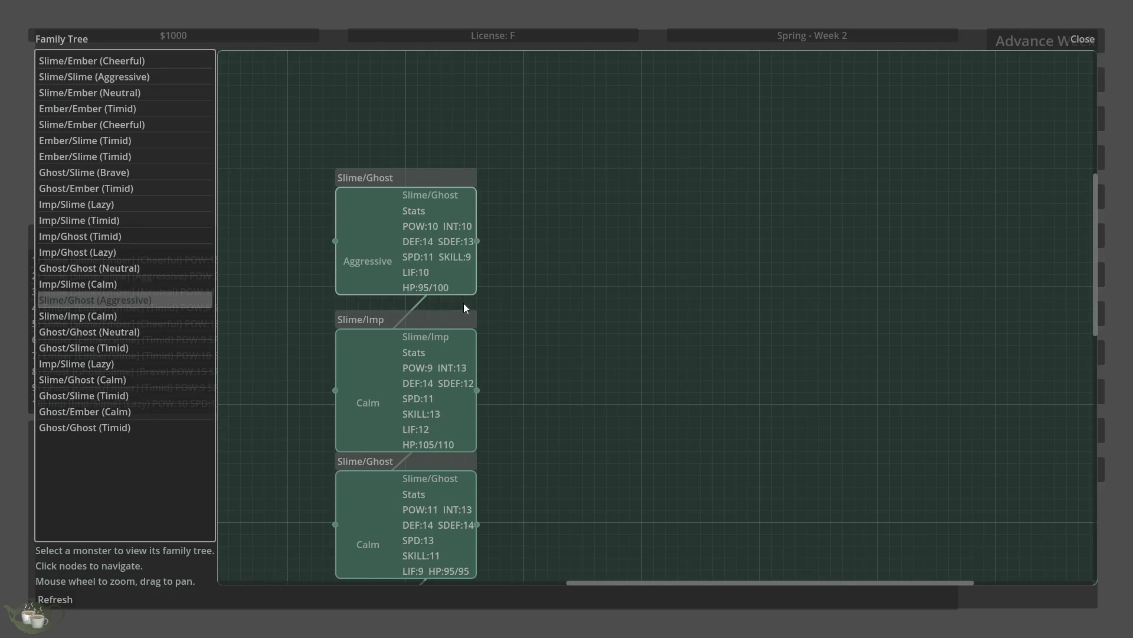
pyautogui.click(76, 162)
pyautogui.scroll(-5, 672, 330)
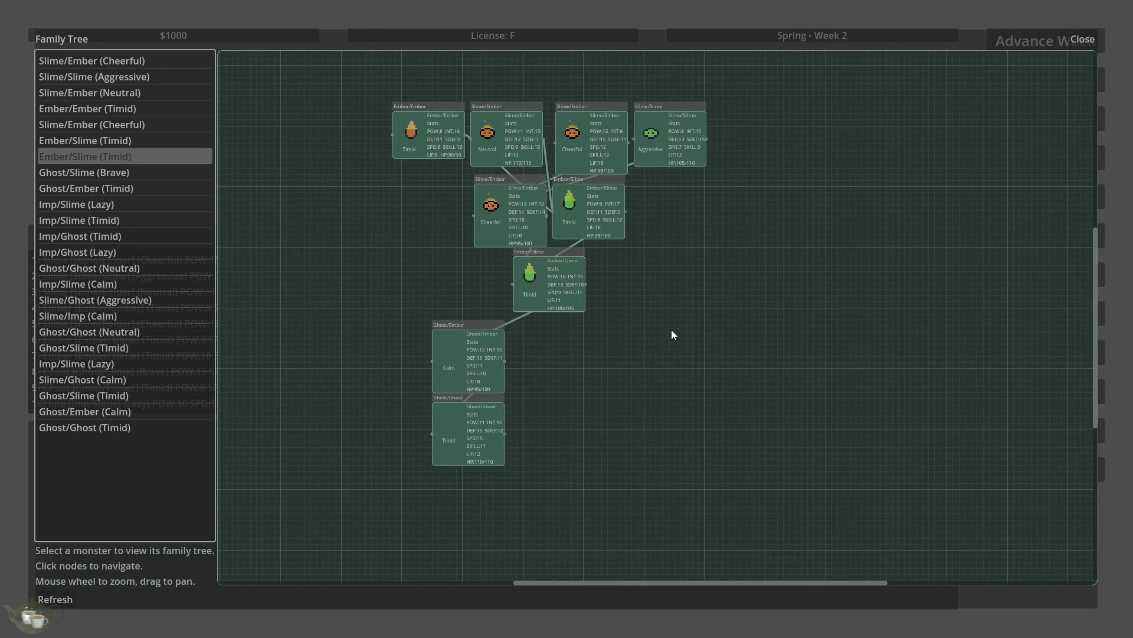
pyautogui.scroll(3, 556, 97)
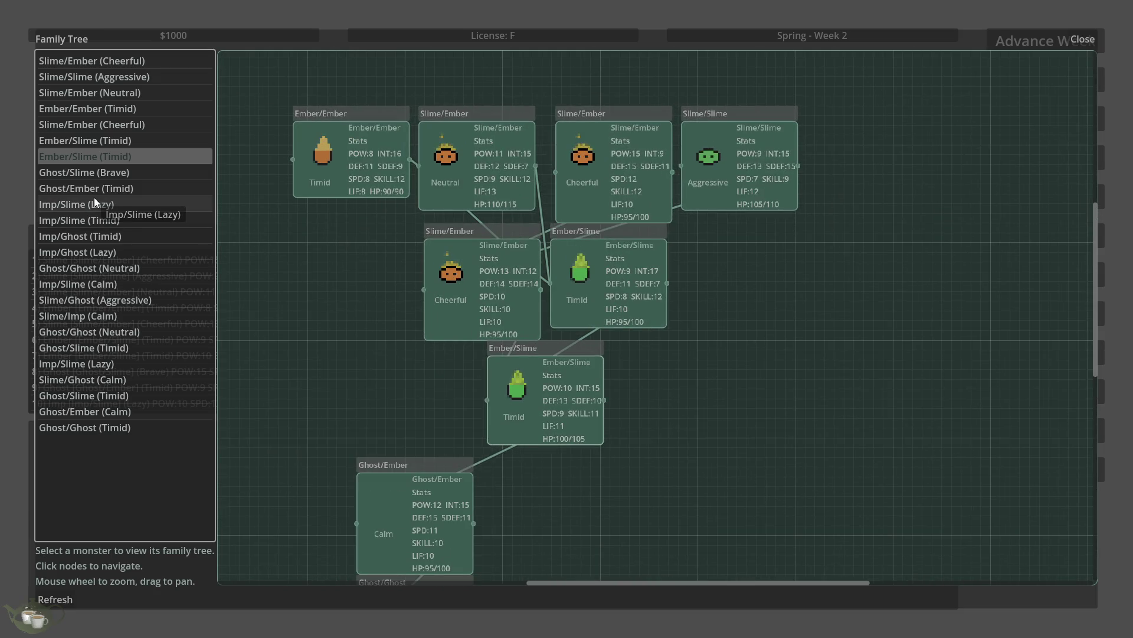
pyautogui.click(113, 122)
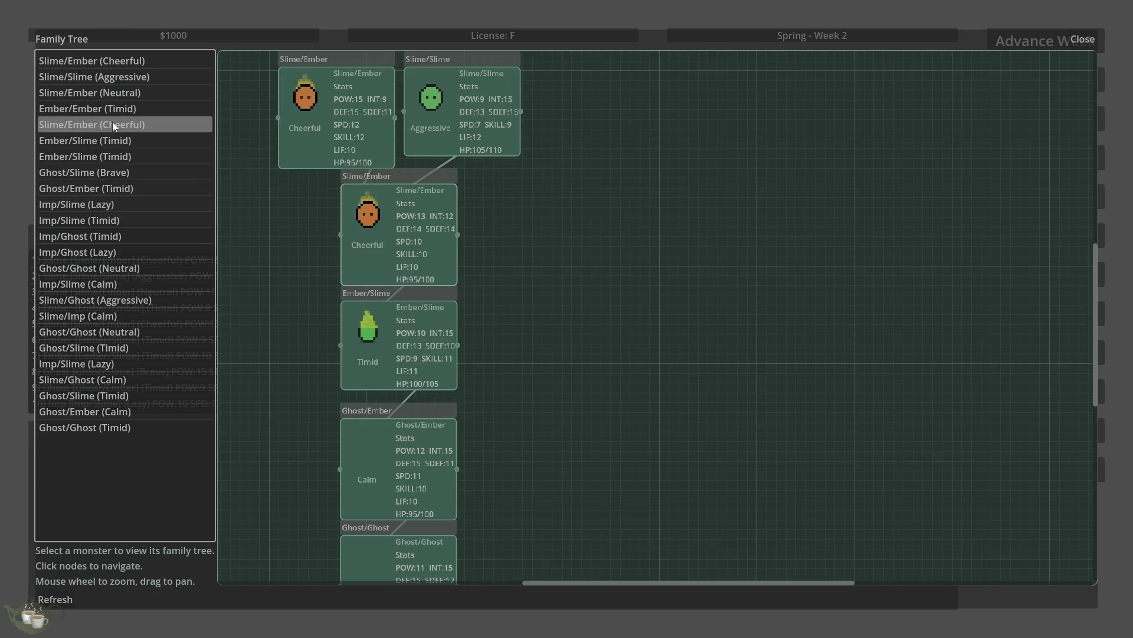
pyautogui.scroll(-5, 692, 361)
pyautogui.click(82, 249)
pyautogui.click(105, 284)
pyautogui.click(109, 348)
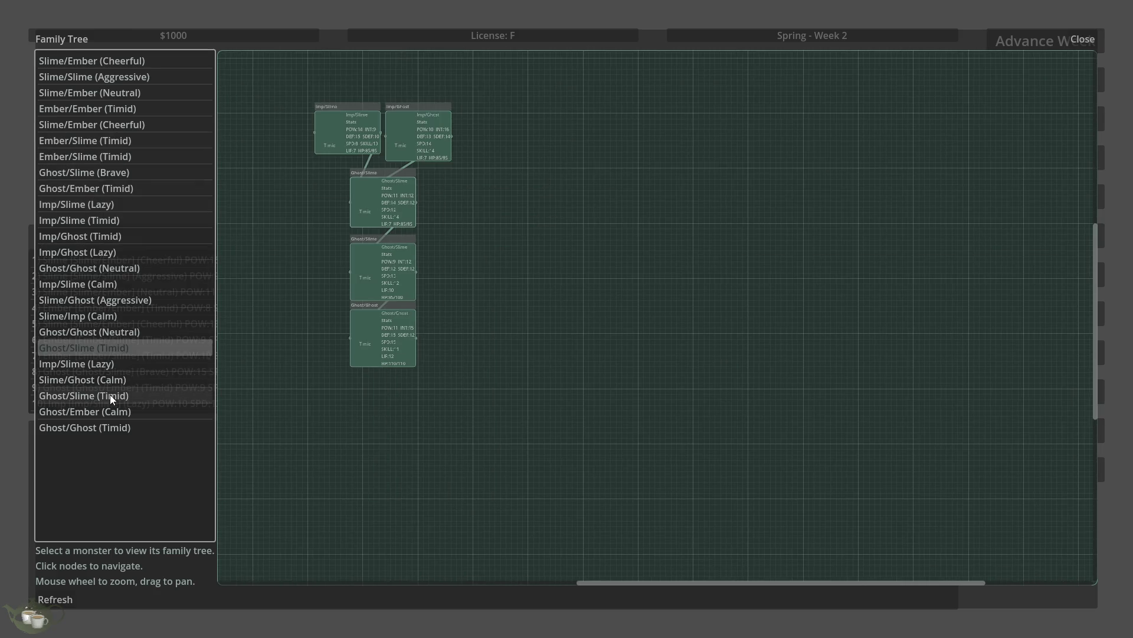
pyautogui.click(112, 428)
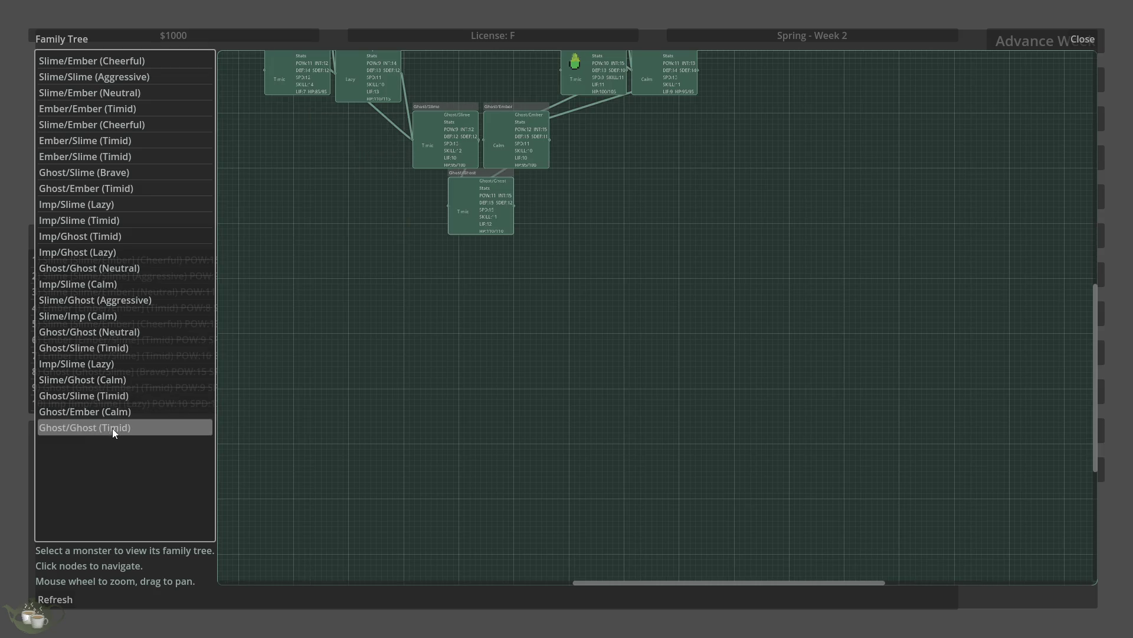
# Step: Zoom the graph in and out until all five rows of Ghost/Ghost (Timid) ancestor cards fit
pyautogui.scroll(5, 505, 291)
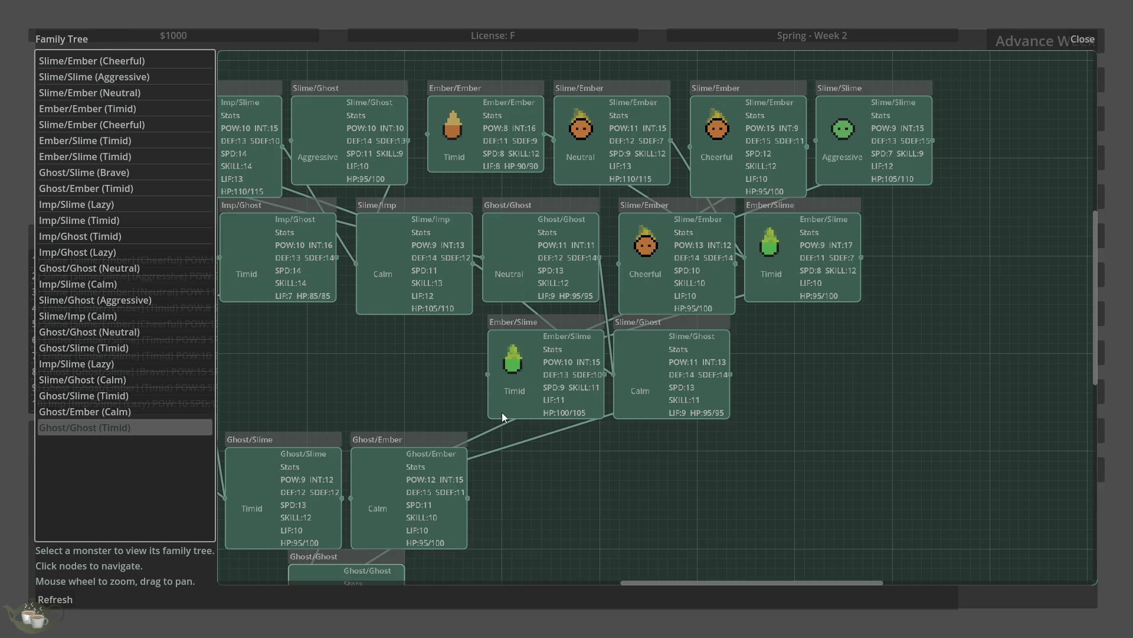
pyautogui.scroll(-3, 503, 412)
pyautogui.scroll(3, 501, 330)
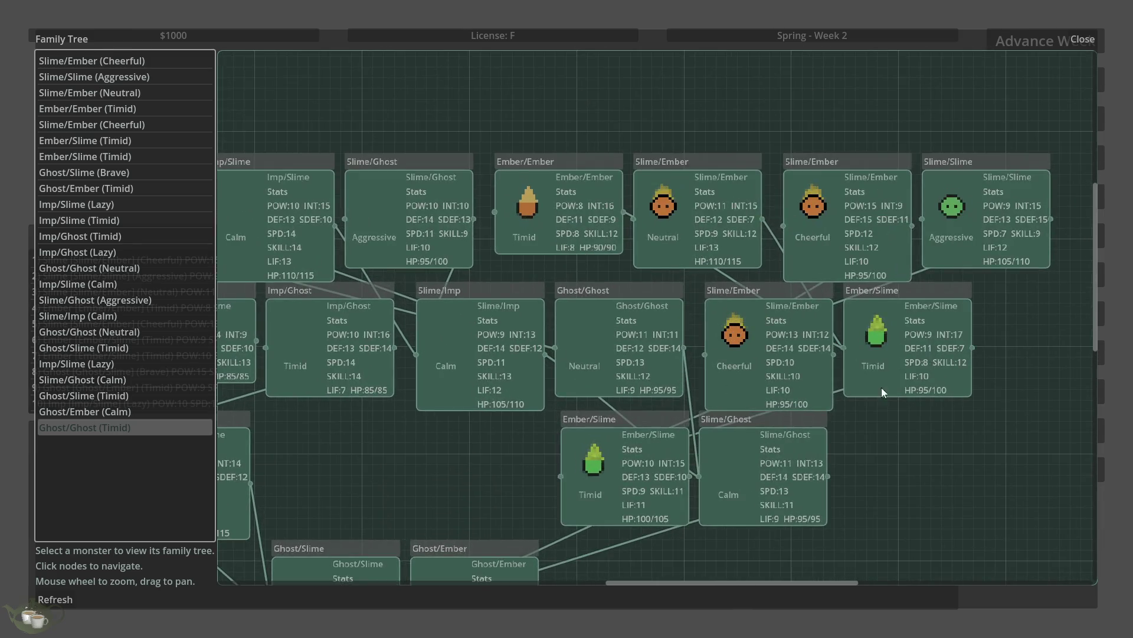
pyautogui.scroll(-2, 996, 348)
pyautogui.scroll(-3, 407, 396)
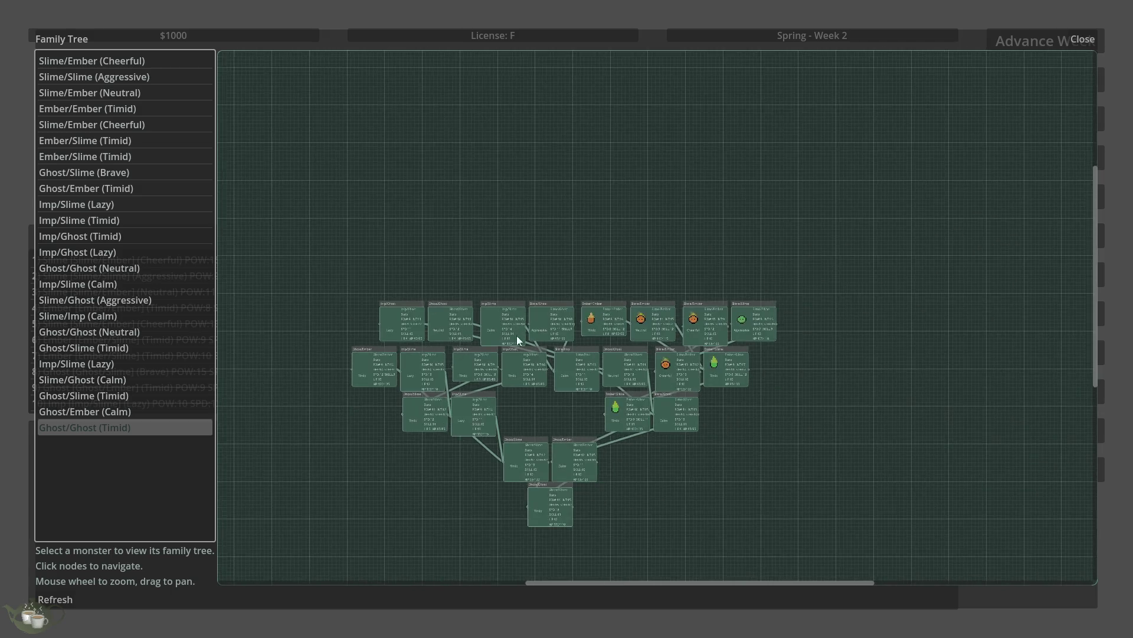
pyautogui.scroll(3, 626, 366)
pyautogui.scroll(2, 546, 445)
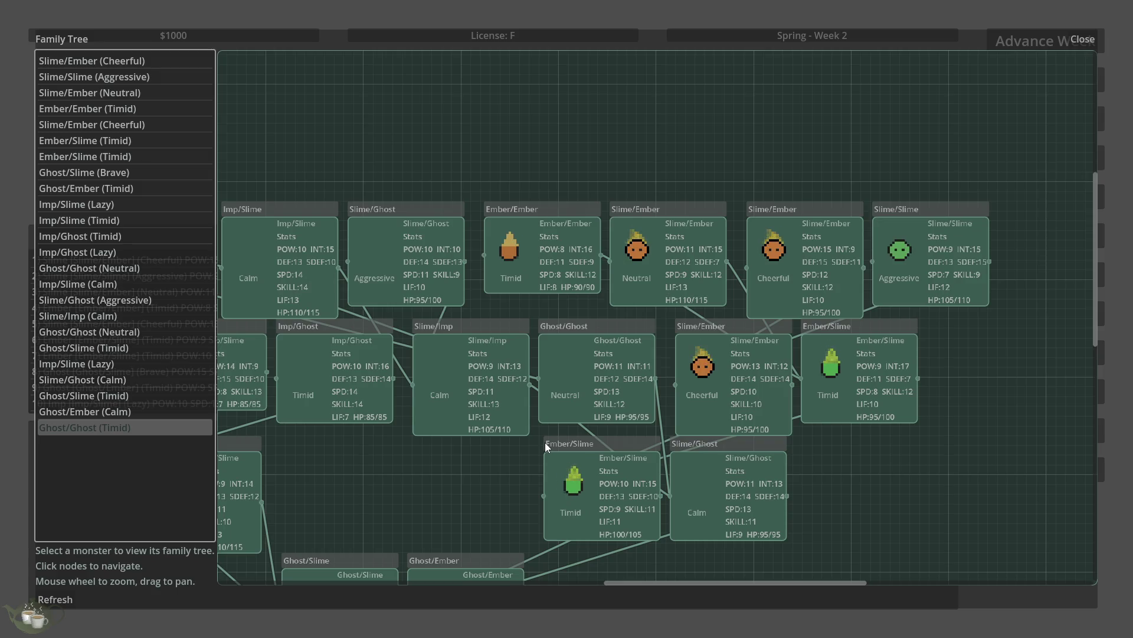
pyautogui.scroll(-3, 545, 441)
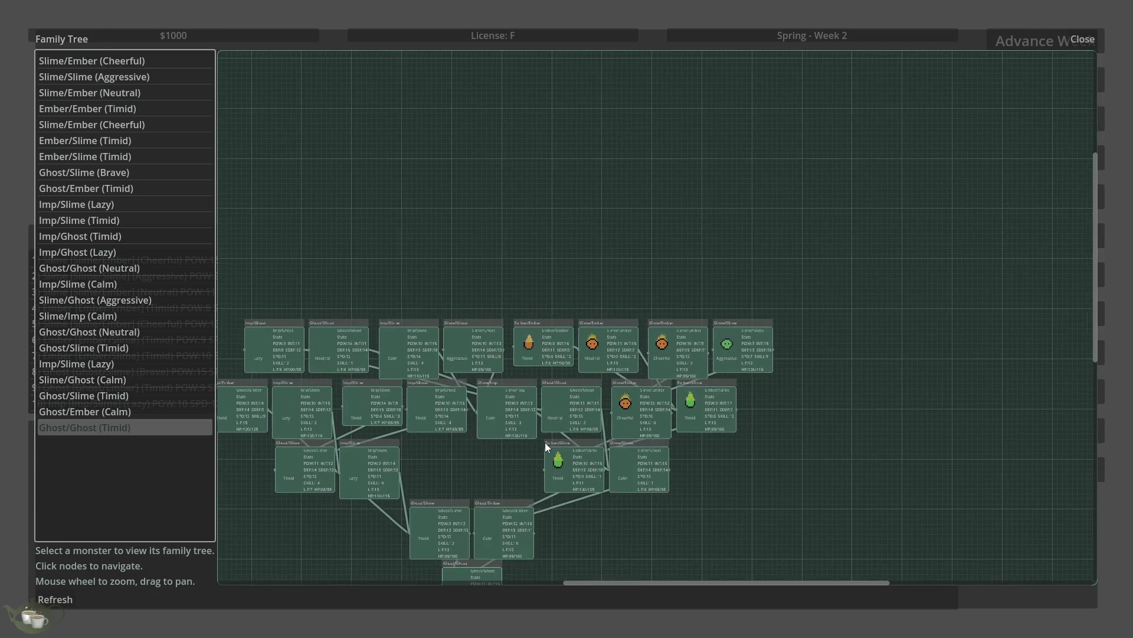
pyautogui.scroll(-2, 575, 375)
pyautogui.scroll(5, 548, 422)
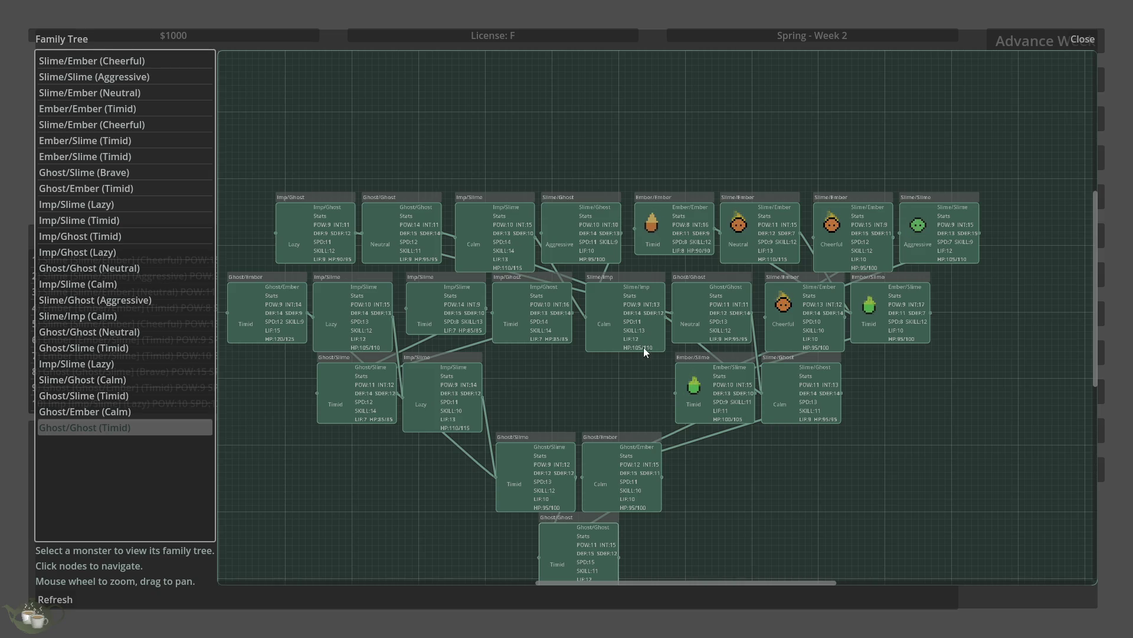
pyautogui.scroll(-2, 550, 219)
pyautogui.scroll(2, 667, 334)
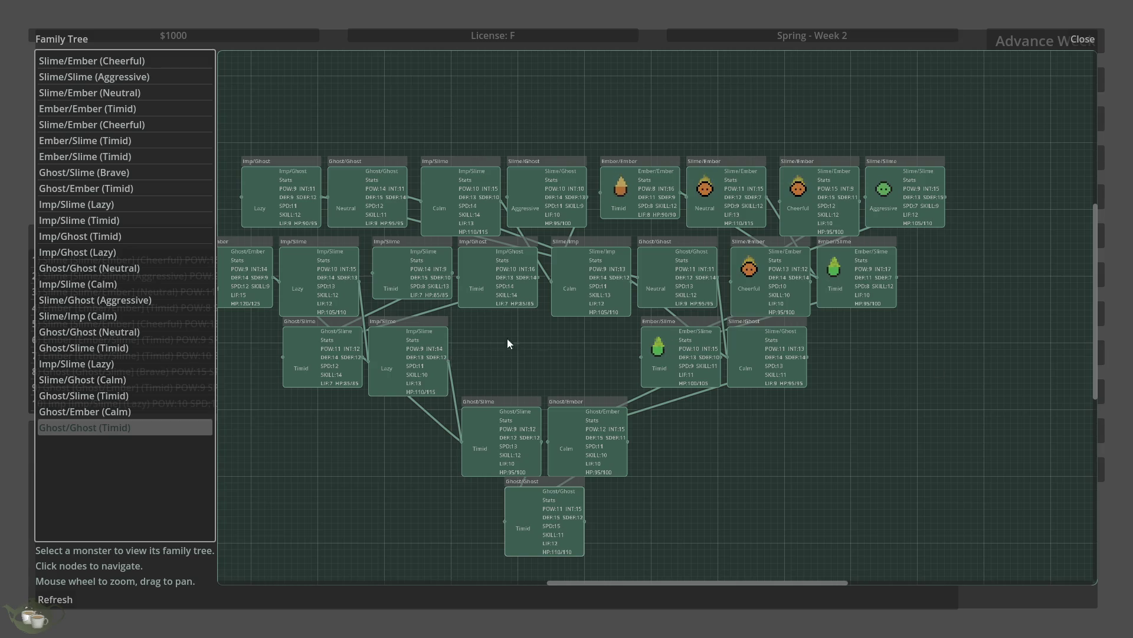
pyautogui.scroll(1, 780, 312)
pyautogui.scroll(-2, 825, 444)
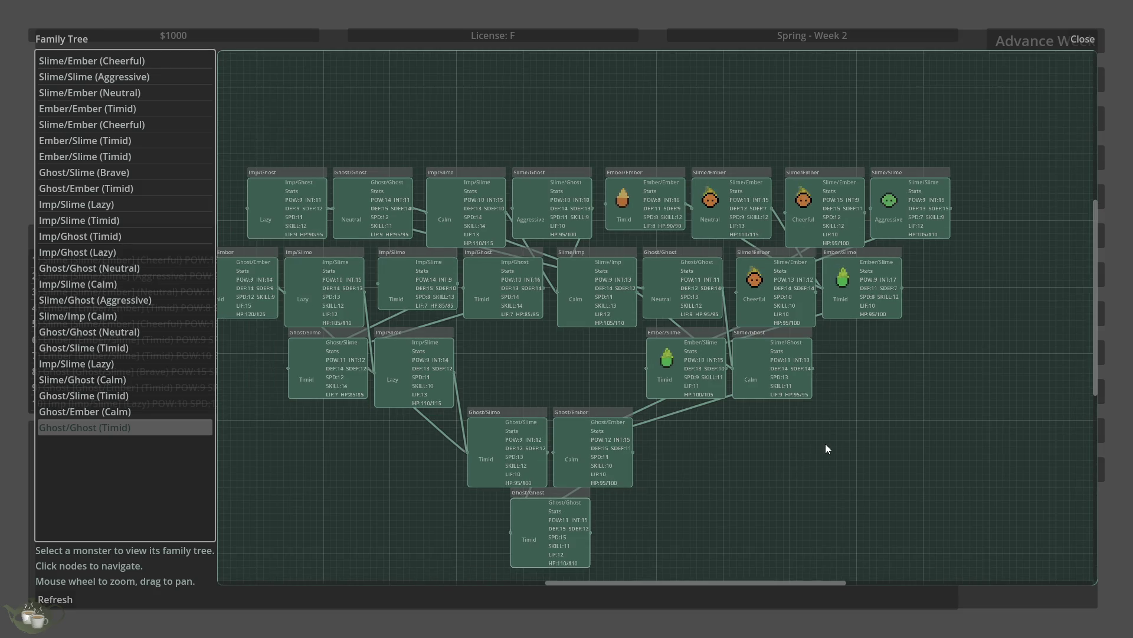
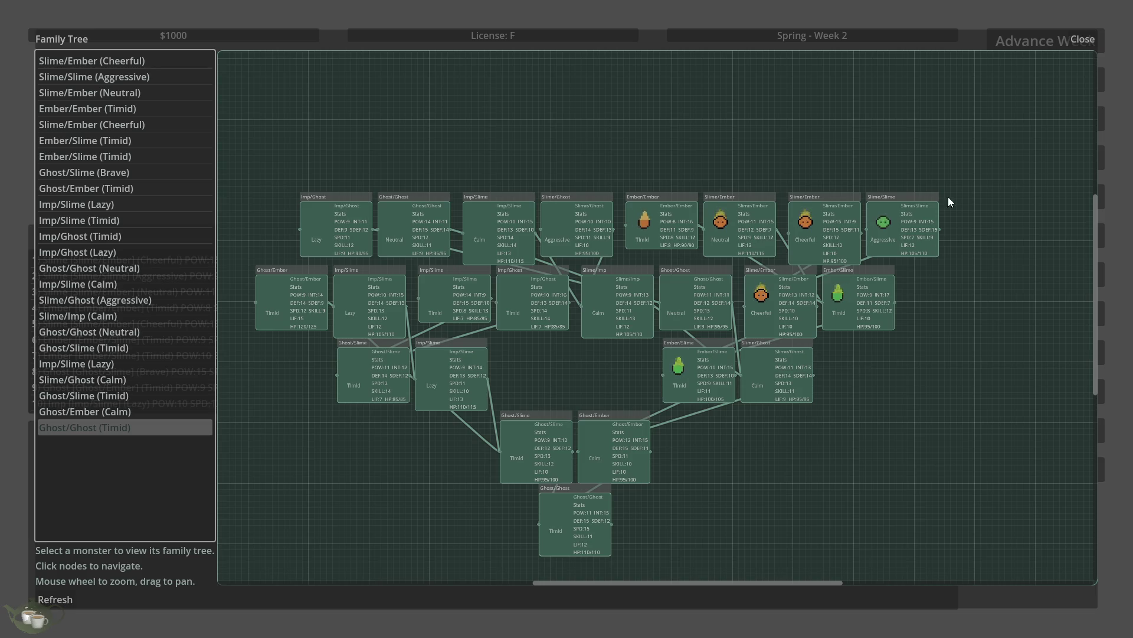
# Step: Close the Family Tree, return to the title screen and browse the audio, input and graphics options
pyautogui.click(1080, 41)
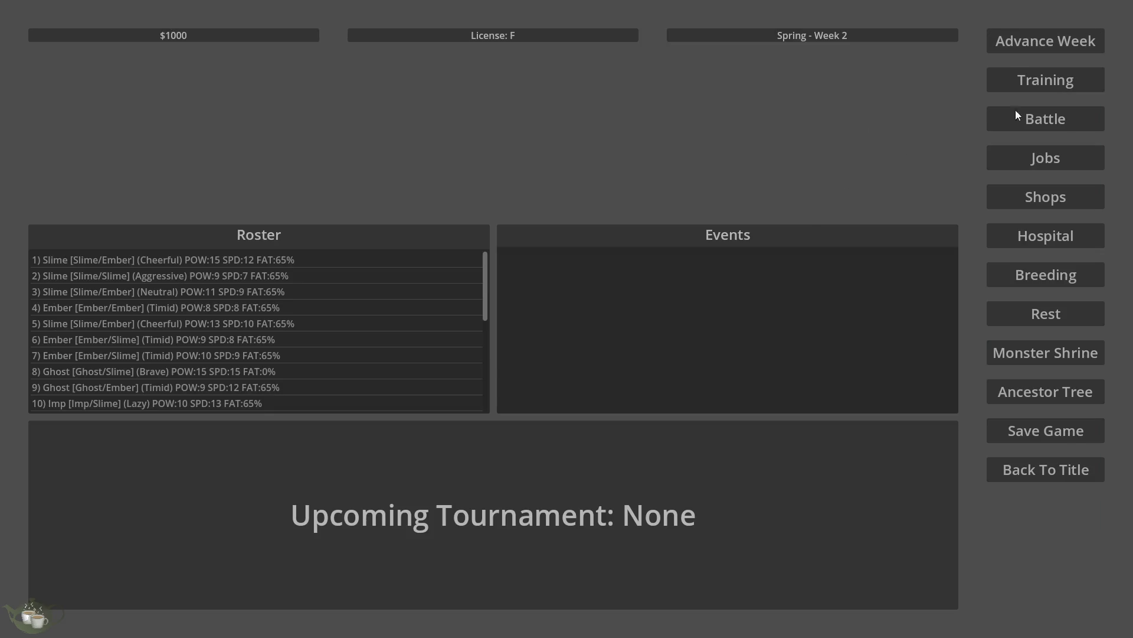
pyautogui.click(1045, 477)
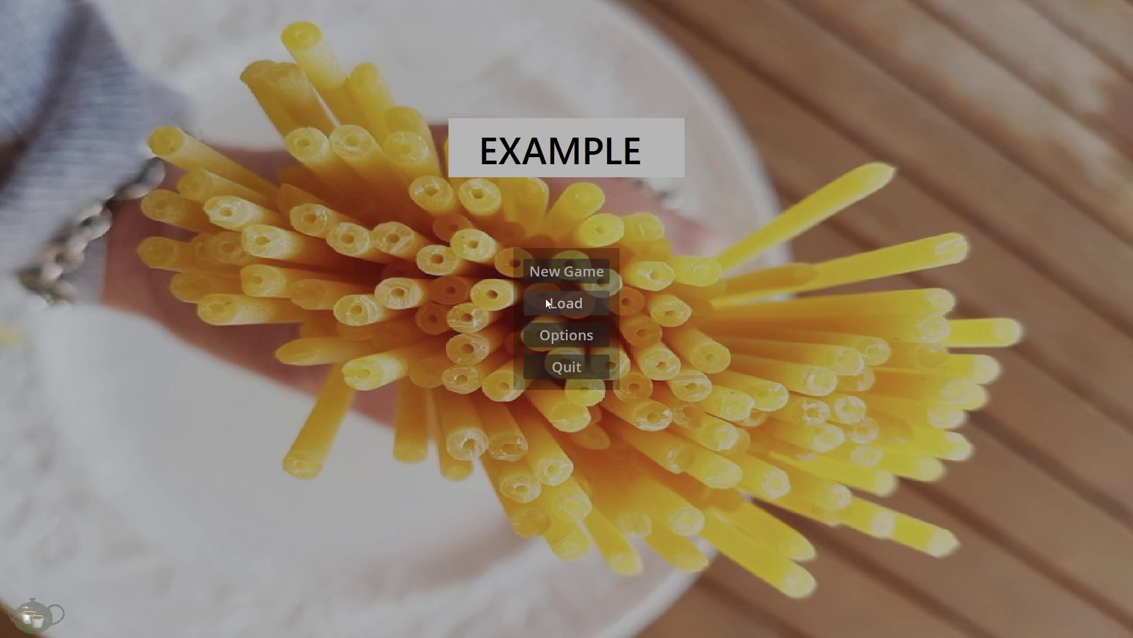
pyautogui.click(561, 333)
pyautogui.click(614, 86)
pyautogui.click(626, 89)
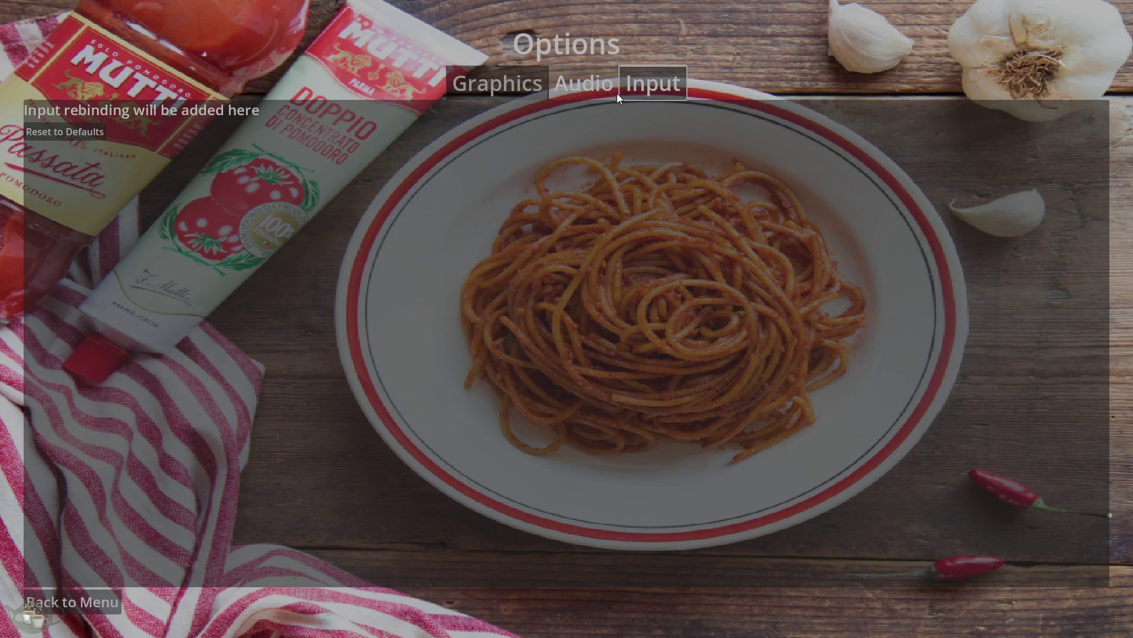
pyautogui.click(502, 90)
pyautogui.click(83, 609)
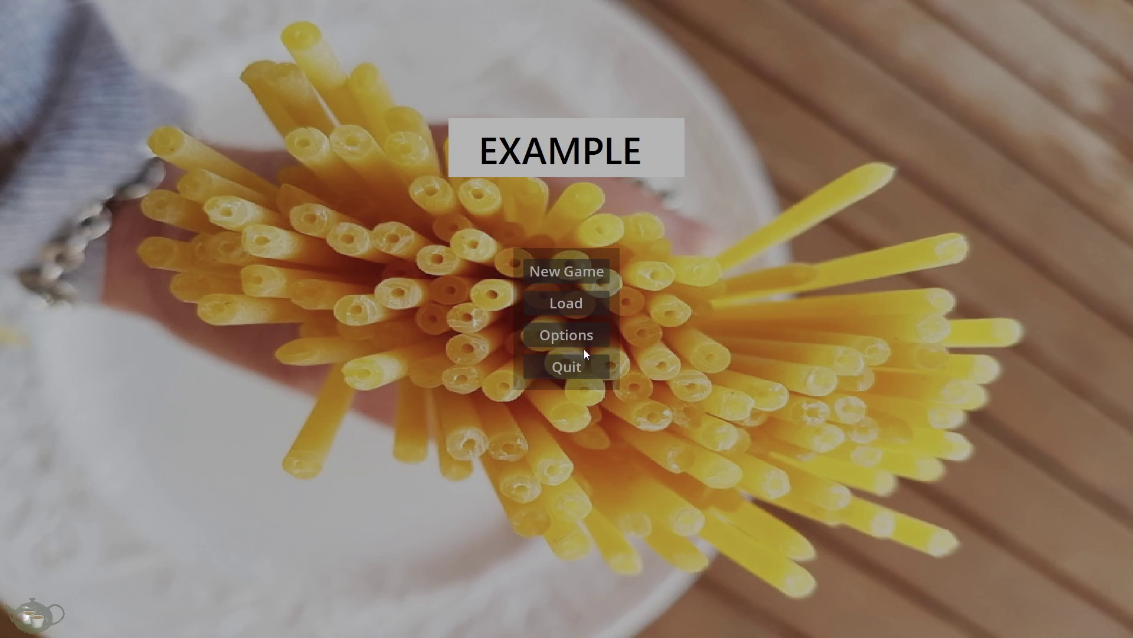
# Step: Check the details of Save Slots 03 and 01, then load Save Slot 02
pyautogui.click(583, 304)
pyautogui.click(489, 308)
pyautogui.click(496, 260)
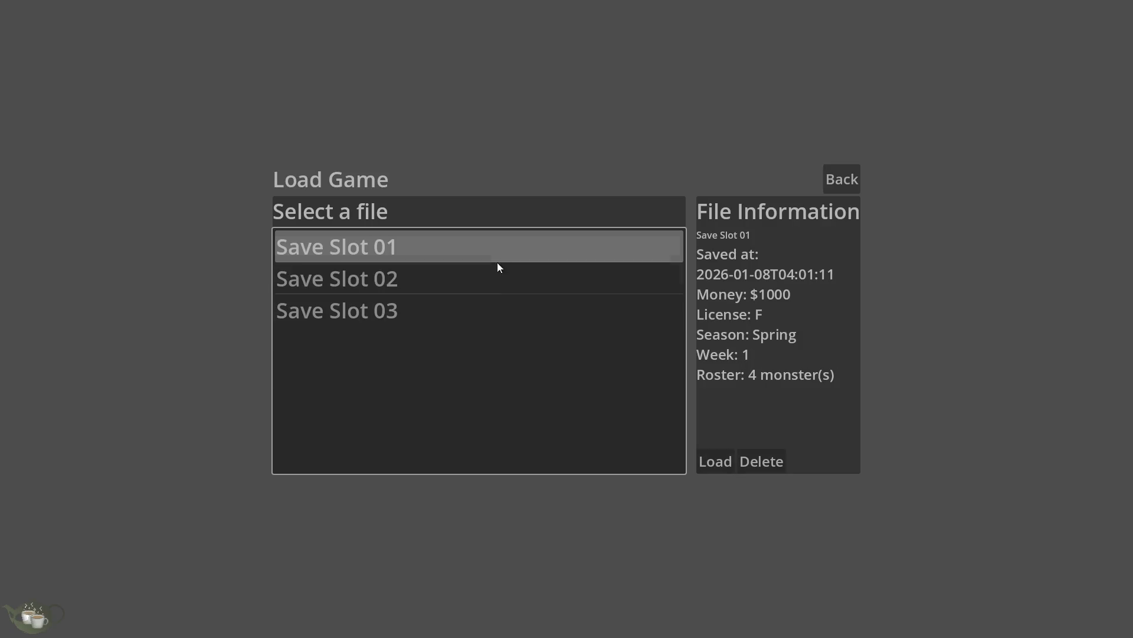
pyautogui.click(842, 179)
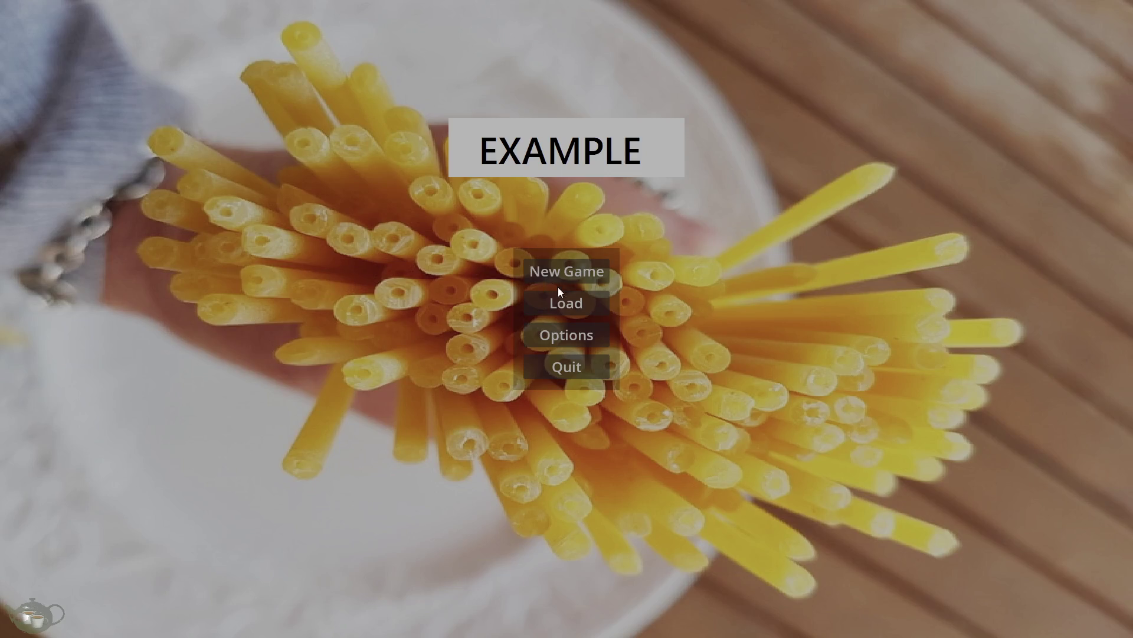
pyautogui.click(567, 301)
pyautogui.click(561, 276)
pyautogui.click(715, 462)
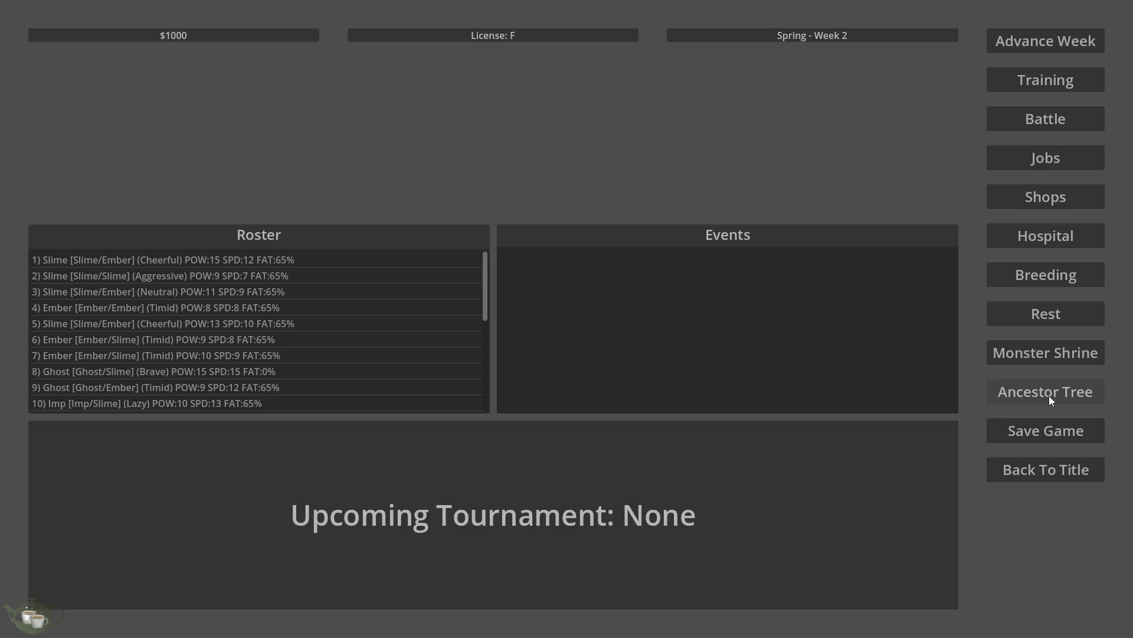
# Step: Review Ember/Slime, Imp/Ghost, Ghost/Ember and Slime/Ember in the training menu without training any
pyautogui.click(1013, 76)
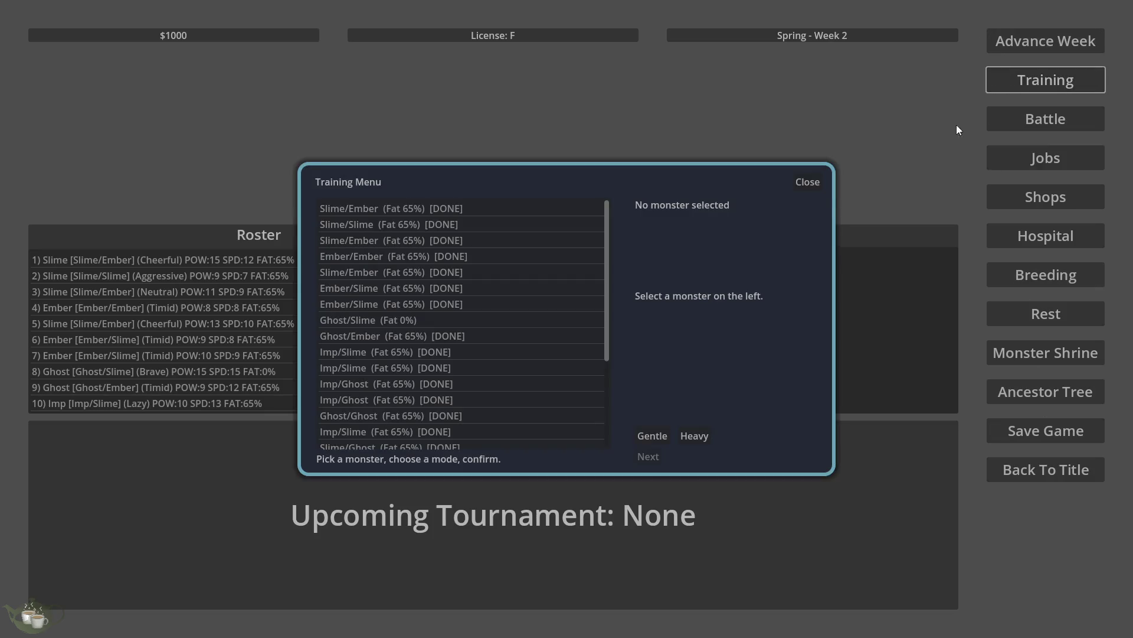
pyautogui.click(416, 289)
pyautogui.click(432, 384)
pyautogui.click(442, 335)
pyautogui.click(521, 241)
pyautogui.click(797, 183)
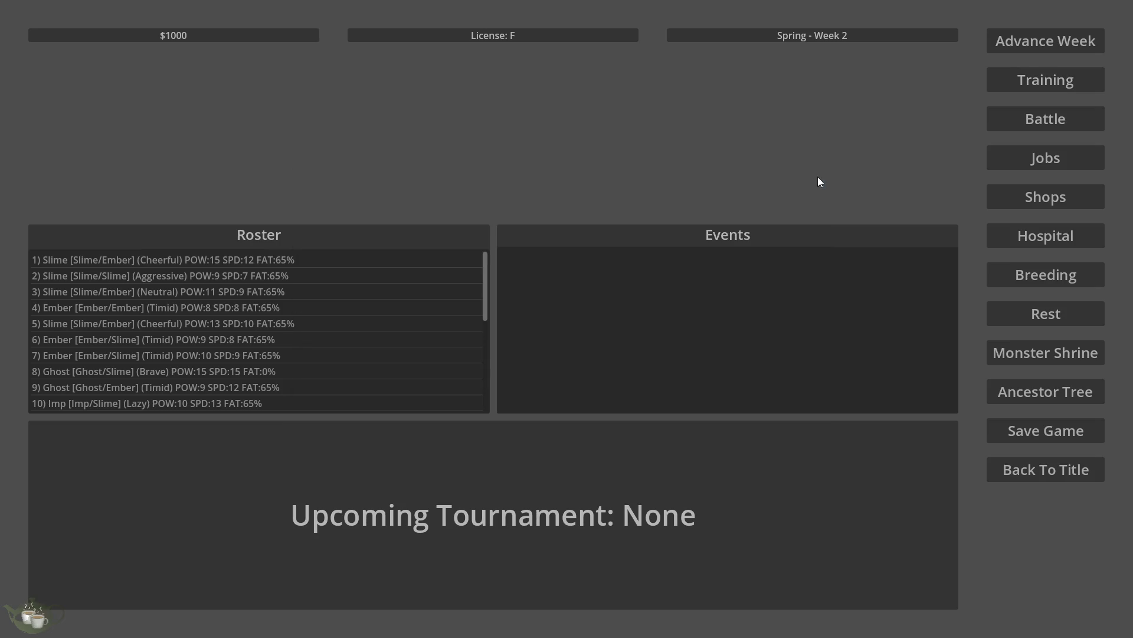
# Step: Check each monster's job status on the jobs board, then close it
pyautogui.click(1046, 157)
pyautogui.click(404, 254)
pyautogui.click(402, 381)
pyautogui.click(405, 321)
pyautogui.click(408, 239)
pyautogui.click(401, 413)
pyautogui.click(425, 254)
pyautogui.scroll(-5, 363, 360)
pyautogui.click(373, 395)
pyautogui.click(401, 286)
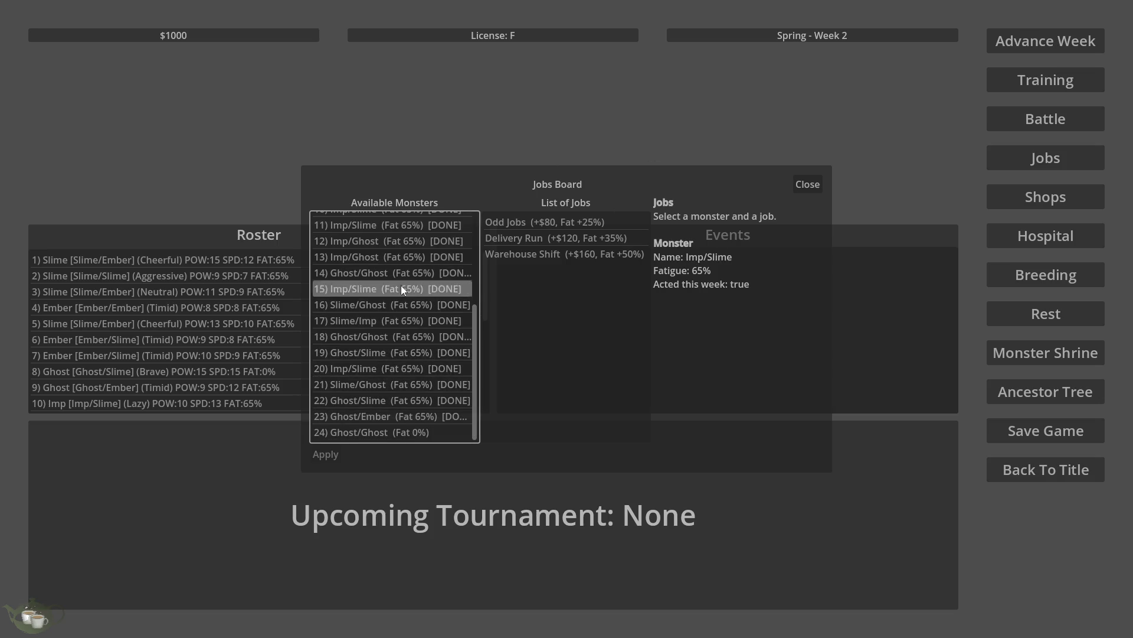
pyautogui.click(396, 241)
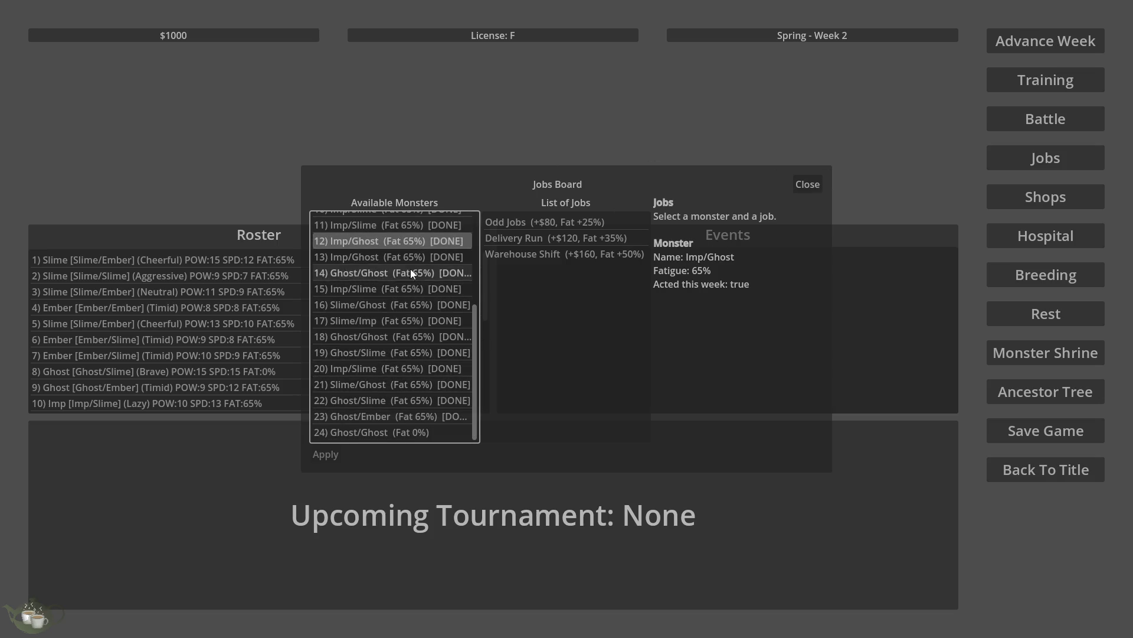
pyautogui.scroll(5, 381, 323)
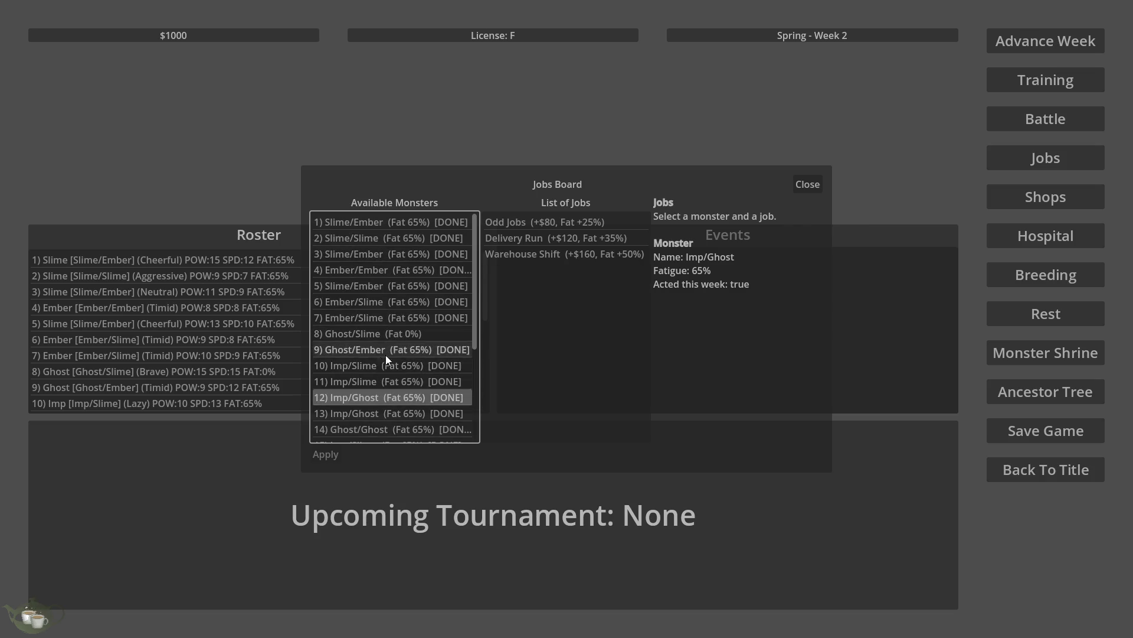
pyautogui.click(808, 185)
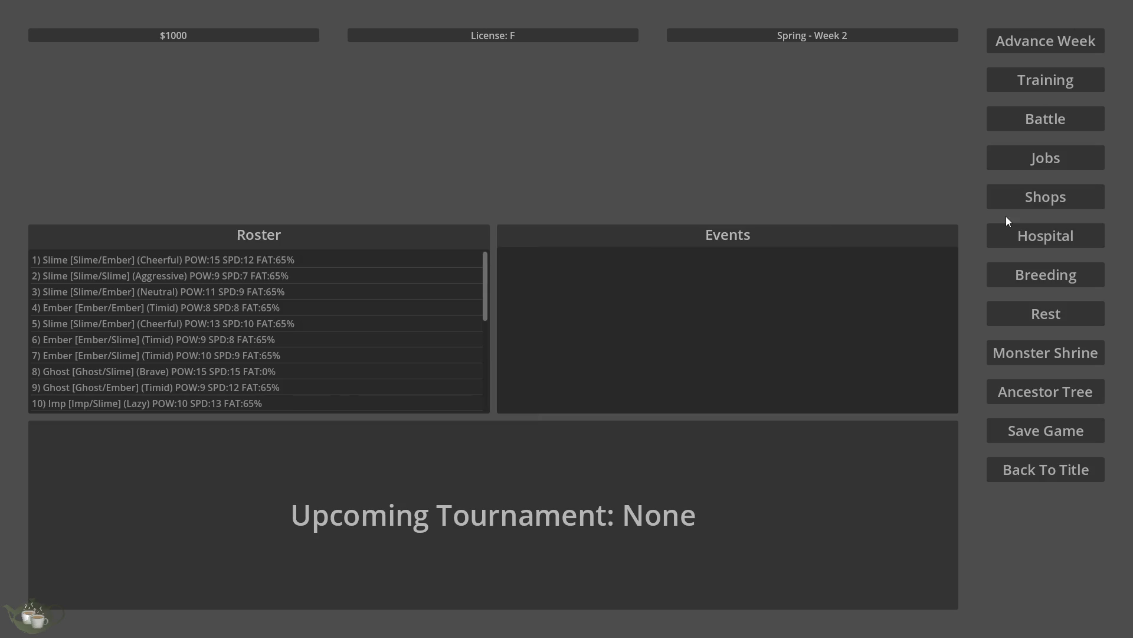
# Step: In the breeding menu, try Ghost/Slime and then the rested Ghost/Ghost as first parent
pyautogui.click(1006, 272)
pyautogui.scroll(-3, 360, 272)
pyautogui.click(377, 247)
pyautogui.scroll(-2, 366, 287)
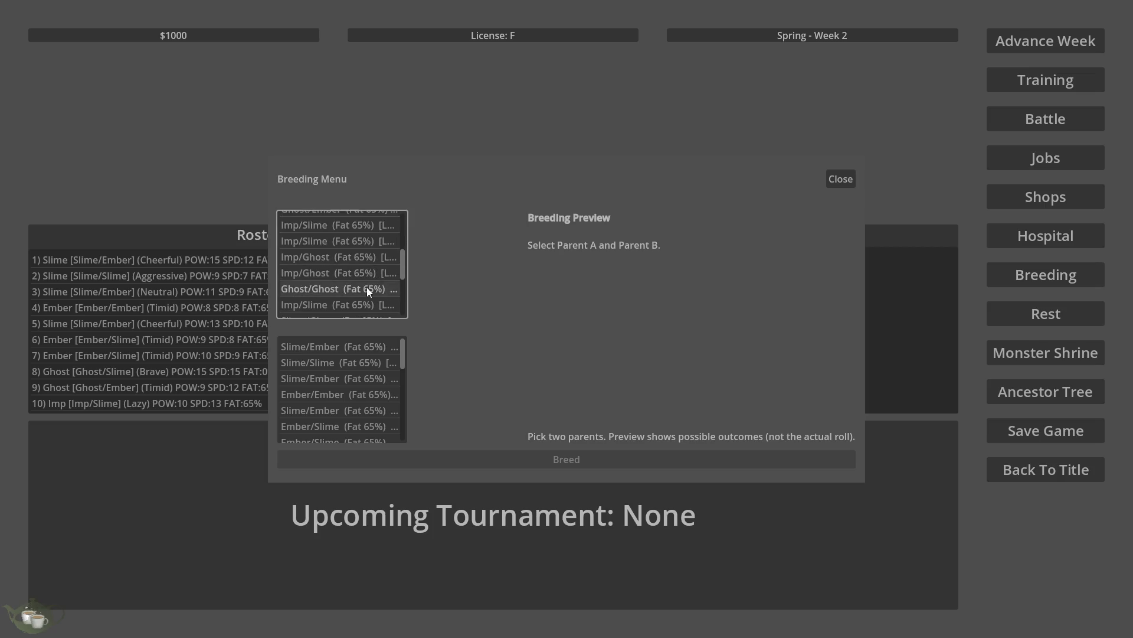
pyautogui.scroll(-1, 354, 260)
pyautogui.click(354, 307)
# Step: Try Ghost/Ghost, Ghost/Slime, Ghost/Ember and both Slime/Embers as second parent, then leave for the title screen
pyautogui.scroll(-3, 384, 375)
pyautogui.scroll(-4, 377, 381)
pyautogui.scroll(5, 344, 422)
pyautogui.click(356, 387)
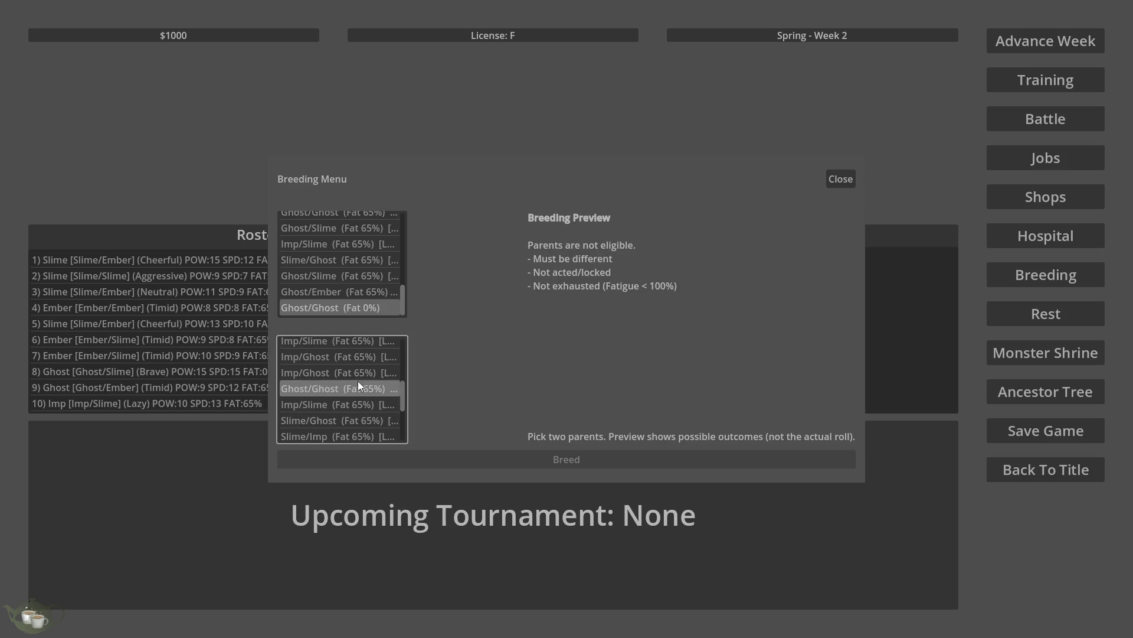
pyautogui.scroll(-3, 374, 387)
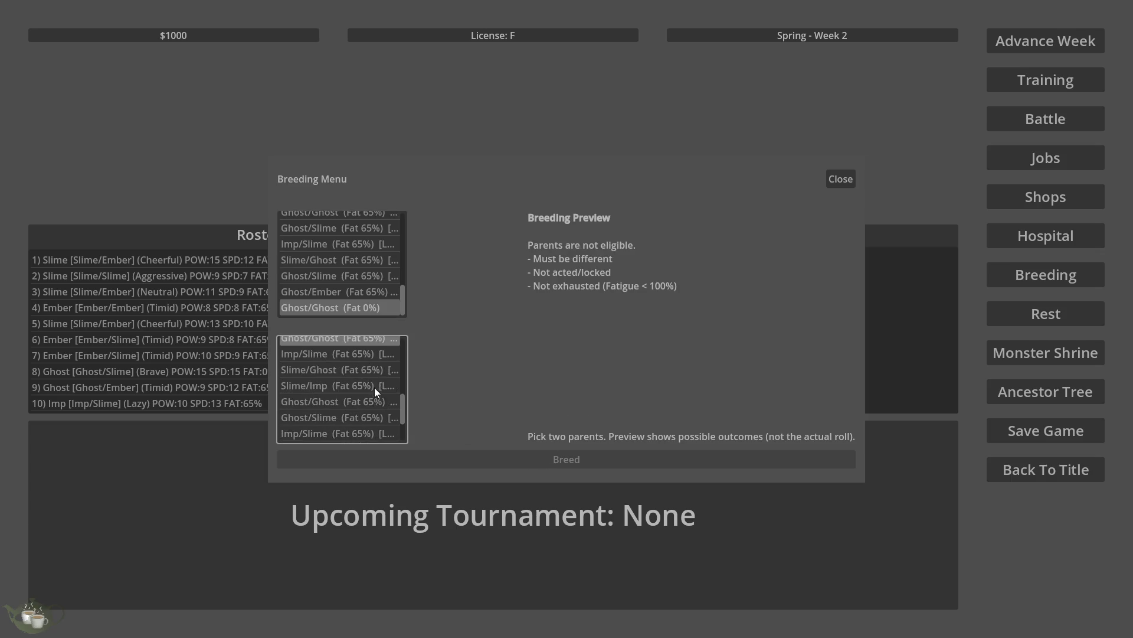
pyautogui.scroll(-3, 364, 408)
pyautogui.click(361, 401)
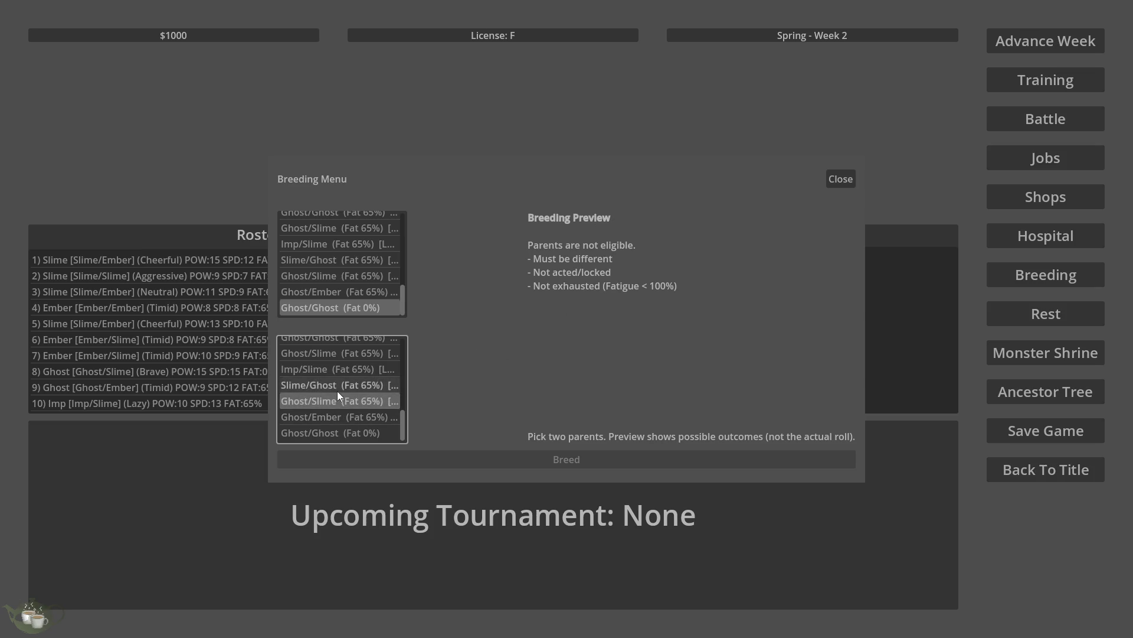
pyautogui.click(366, 416)
pyautogui.scroll(3, 366, 416)
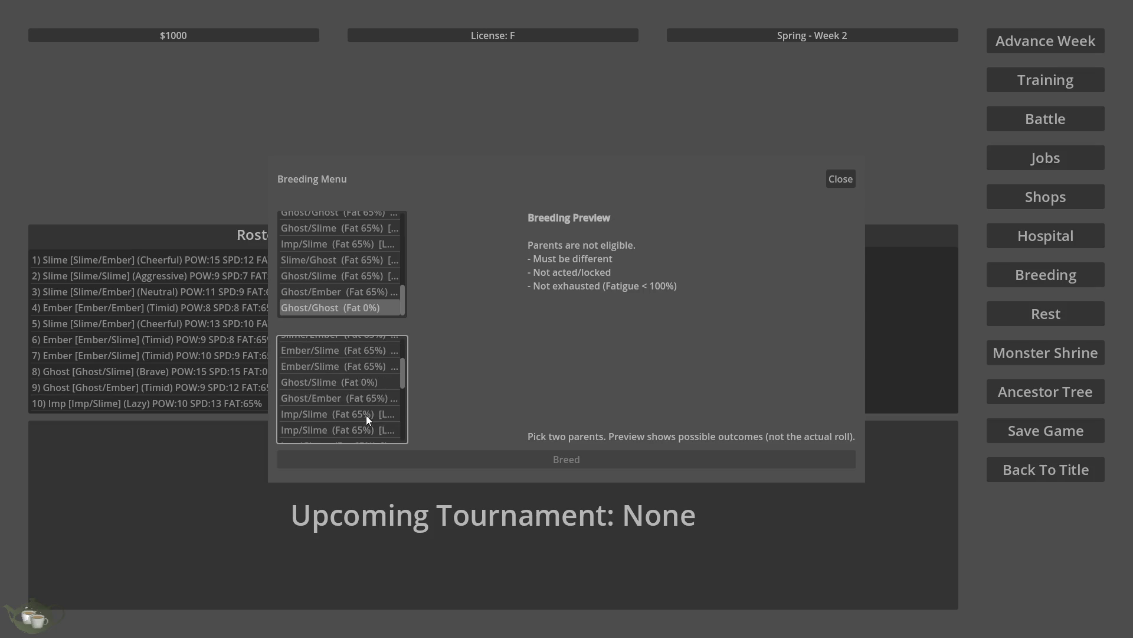
pyautogui.click(367, 413)
pyautogui.click(370, 381)
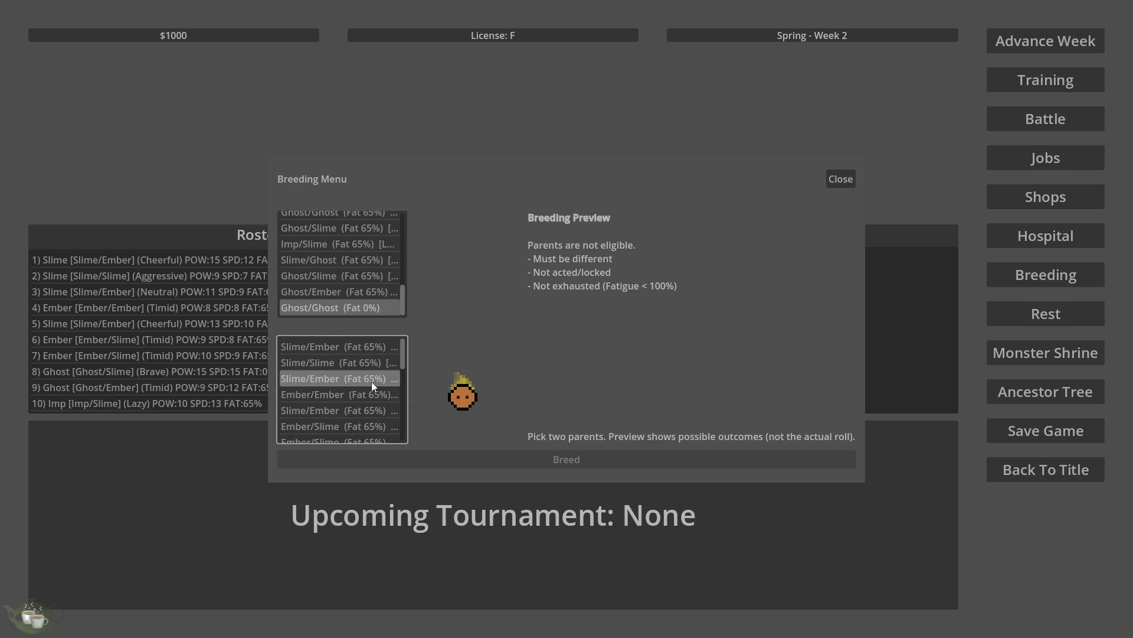
pyautogui.click(840, 178)
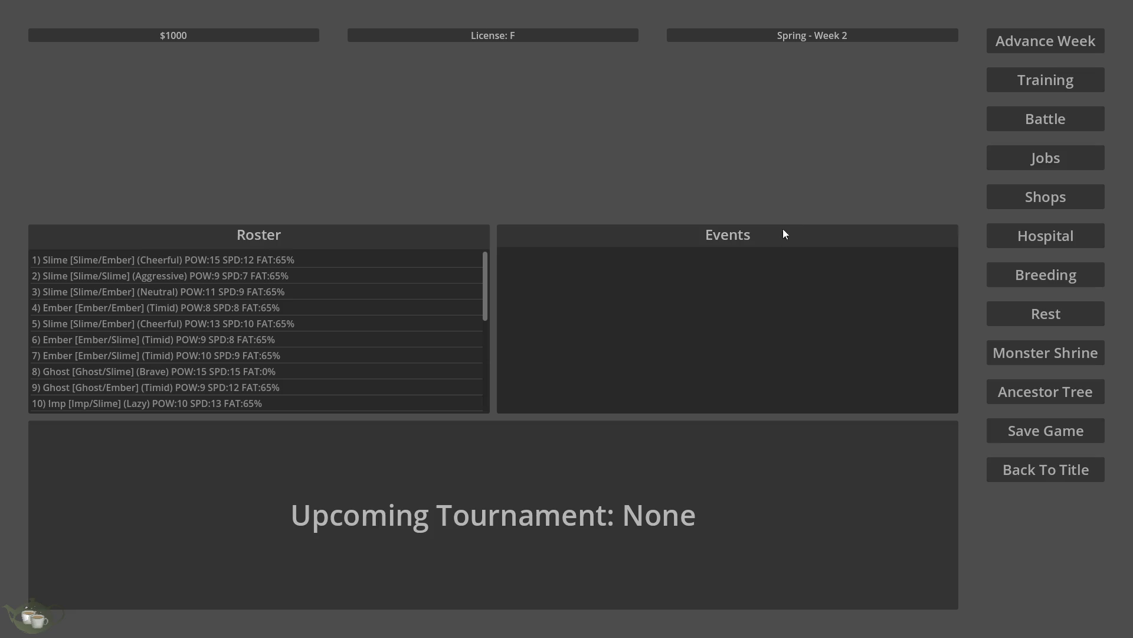
pyautogui.click(1046, 471)
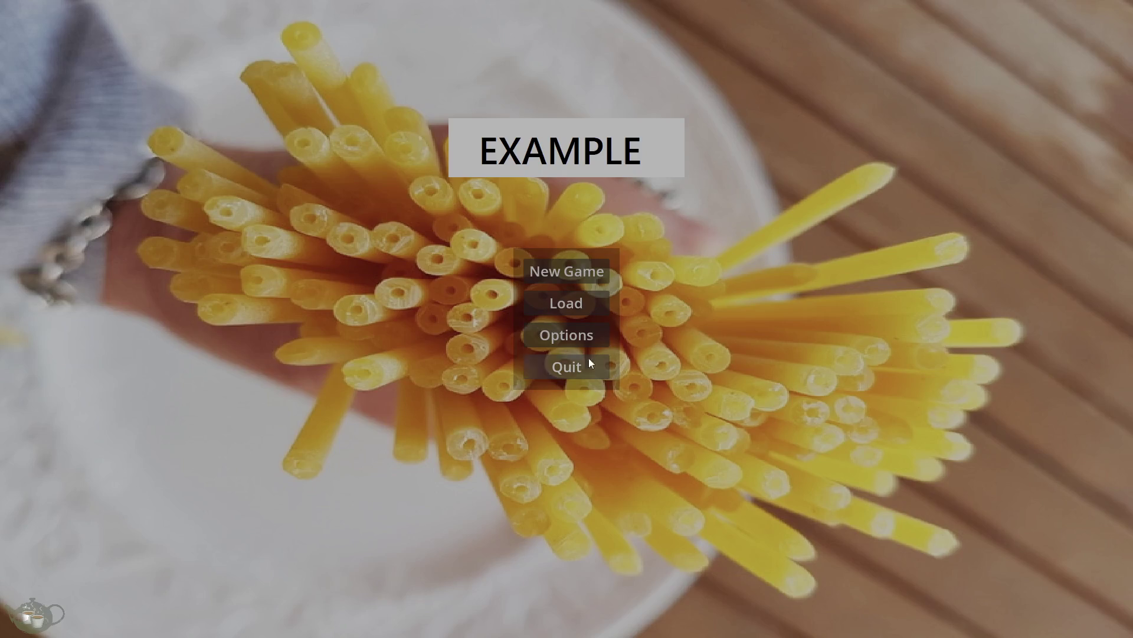
# Step: Load the Save Slot 01 game from the saved games list
pyautogui.click(584, 303)
pyautogui.click(603, 287)
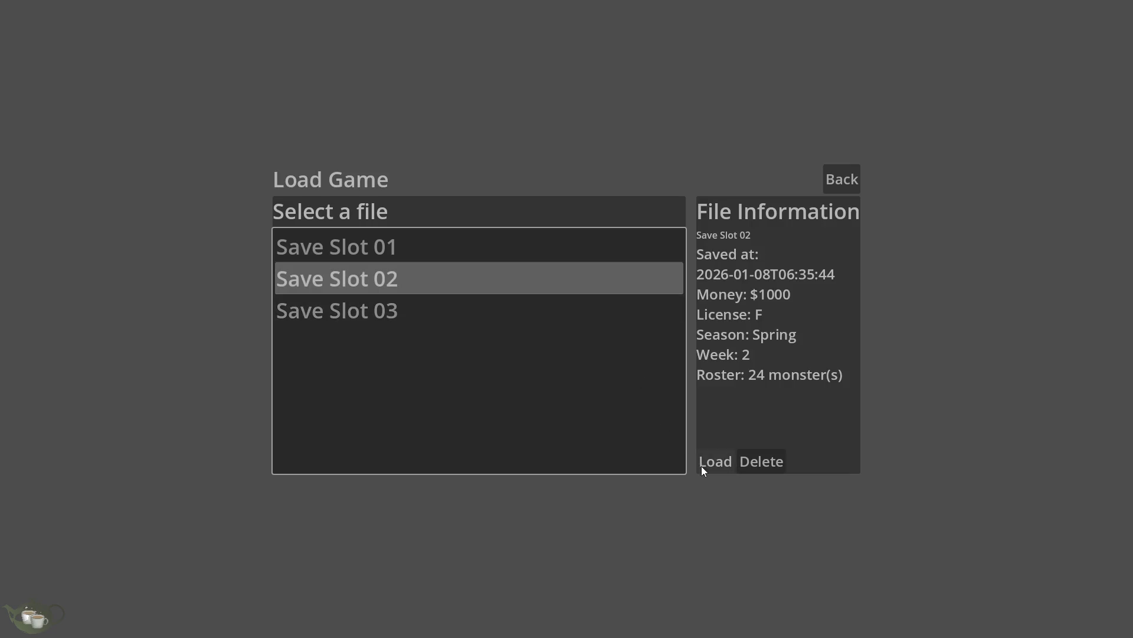
pyautogui.click(543, 245)
pyautogui.click(720, 462)
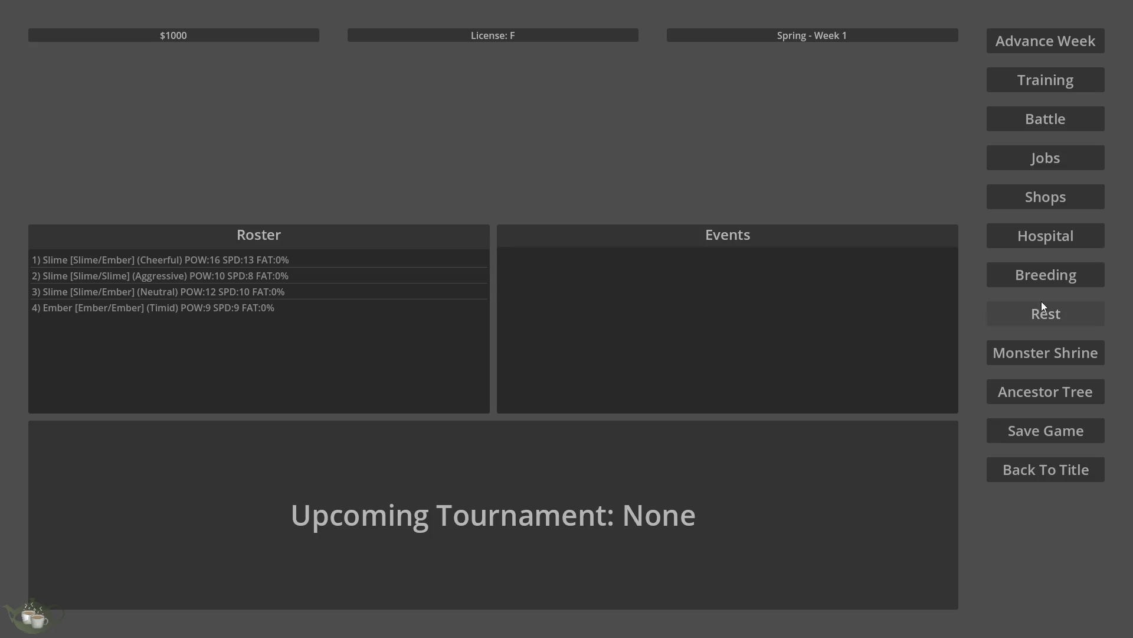
# Step: Preview breeding Slime/Ember with Slime/Slime, then close the breeding menu without breeding
pyautogui.click(1027, 273)
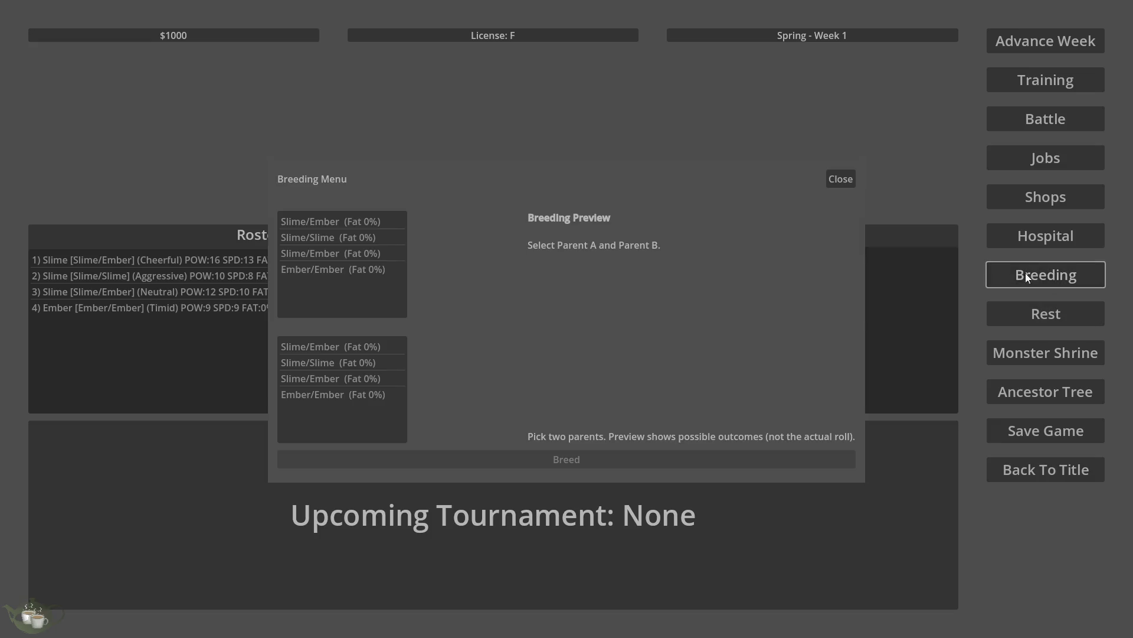
pyautogui.click(345, 242)
pyautogui.click(351, 363)
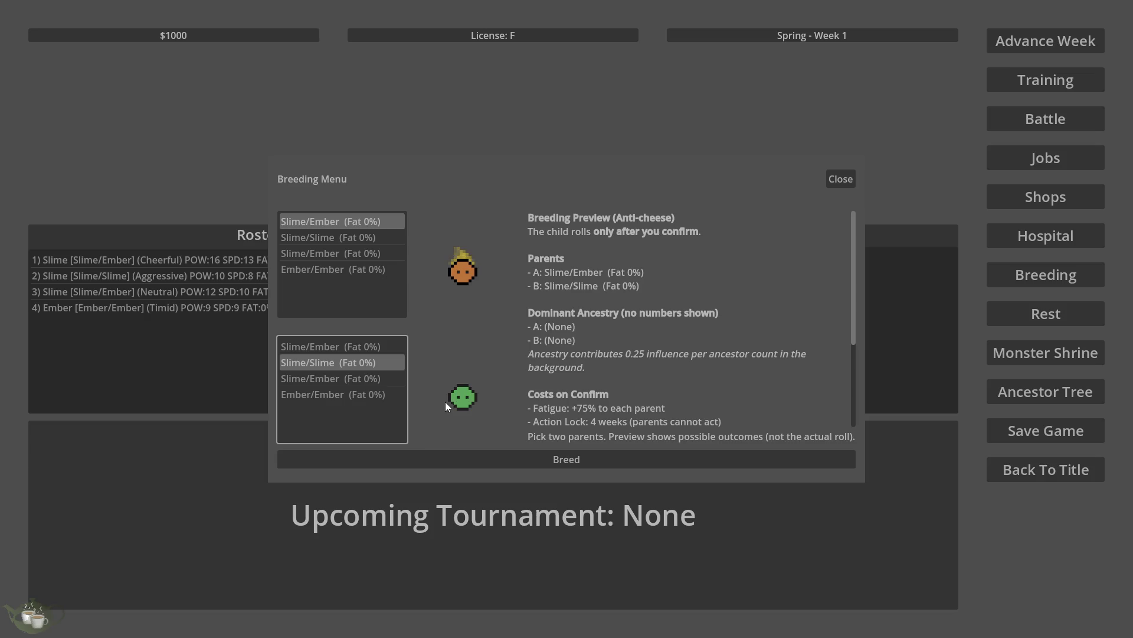
pyautogui.scroll(-3, 607, 378)
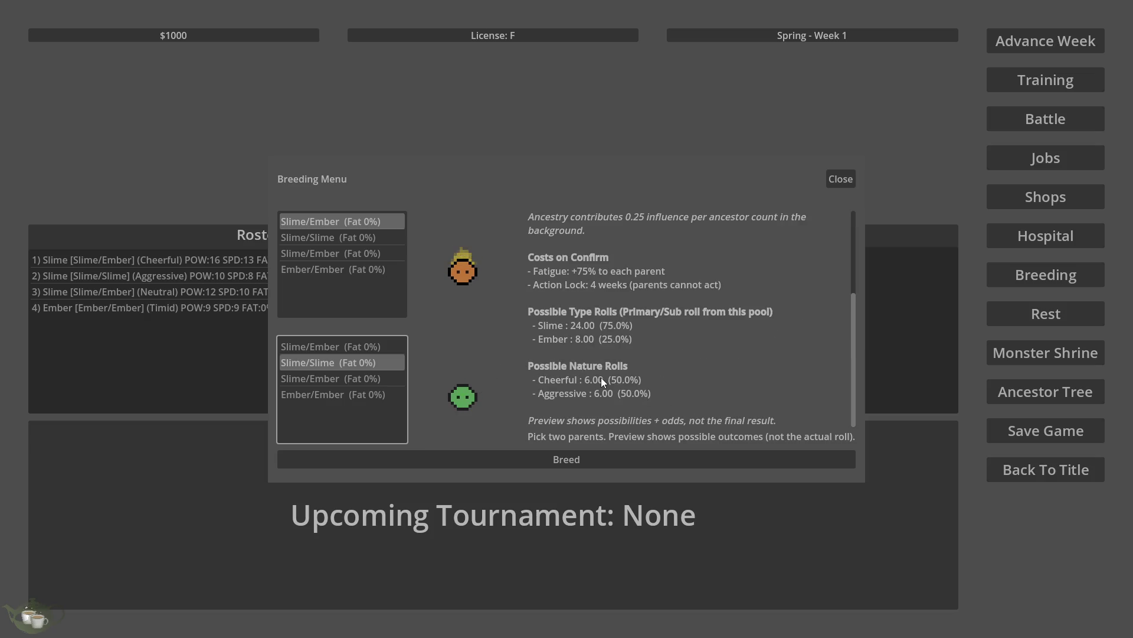
pyautogui.scroll(3, 587, 334)
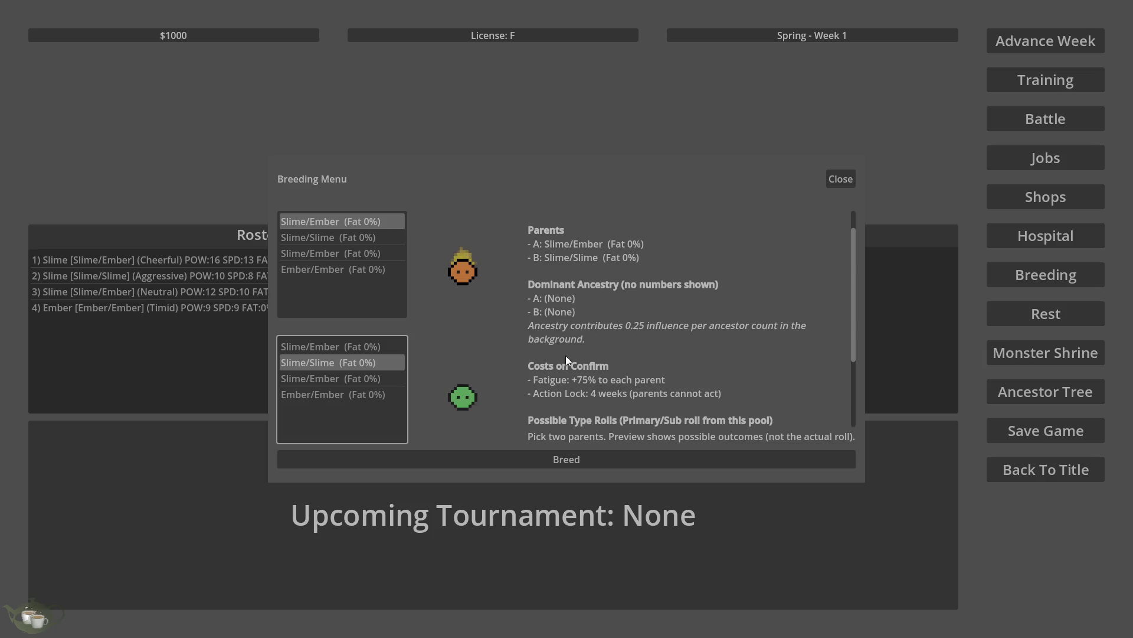
pyautogui.scroll(-3, 703, 299)
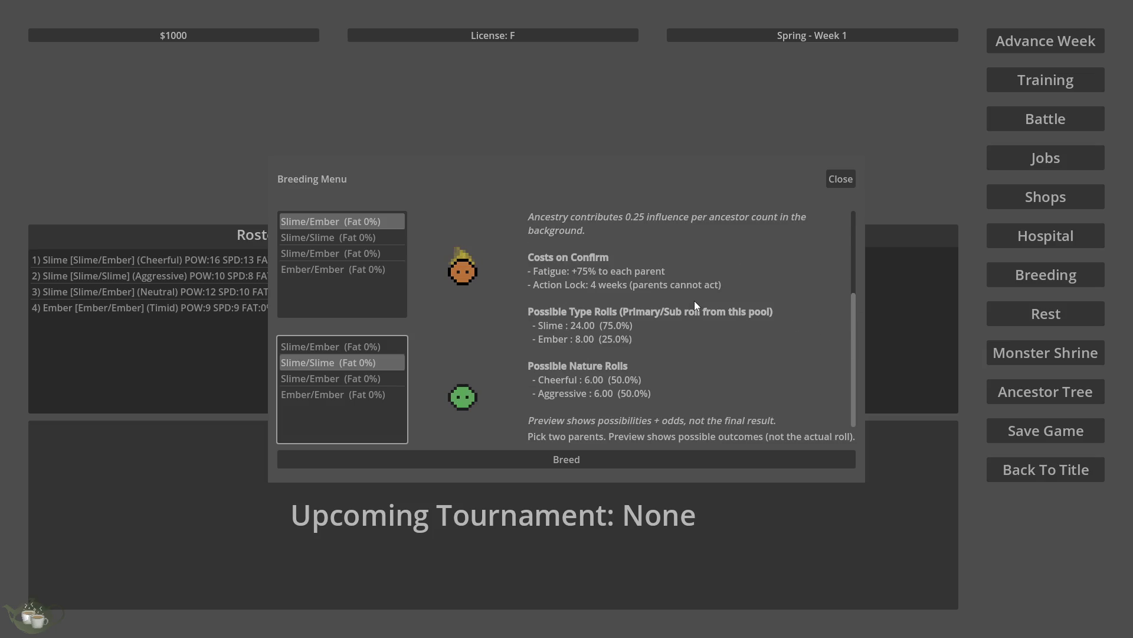
pyautogui.click(832, 180)
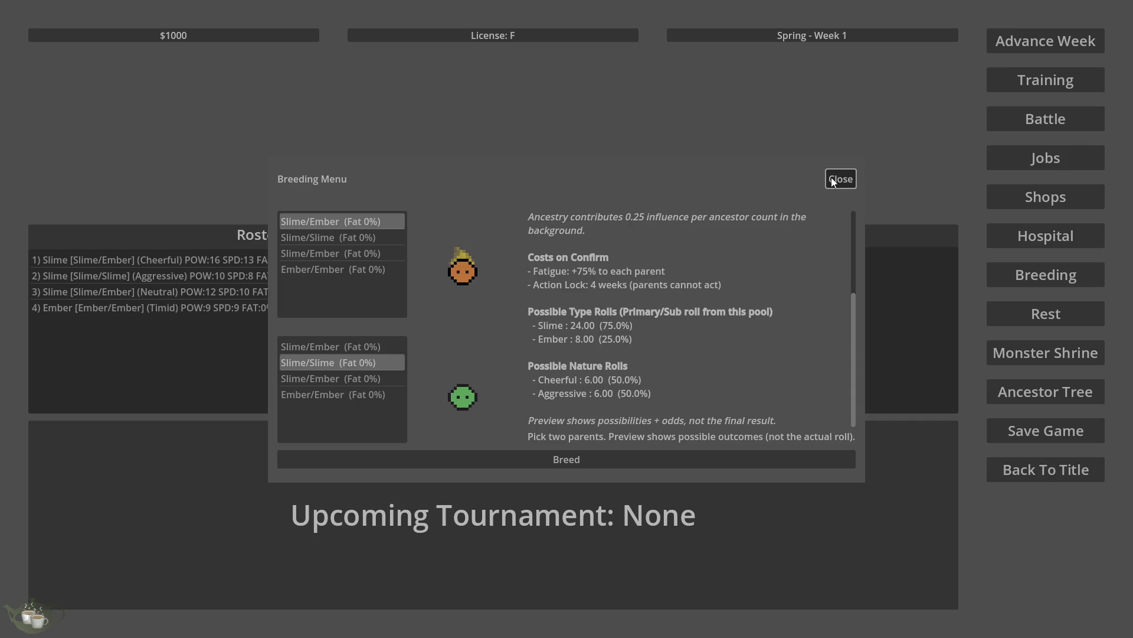
pyautogui.click(832, 180)
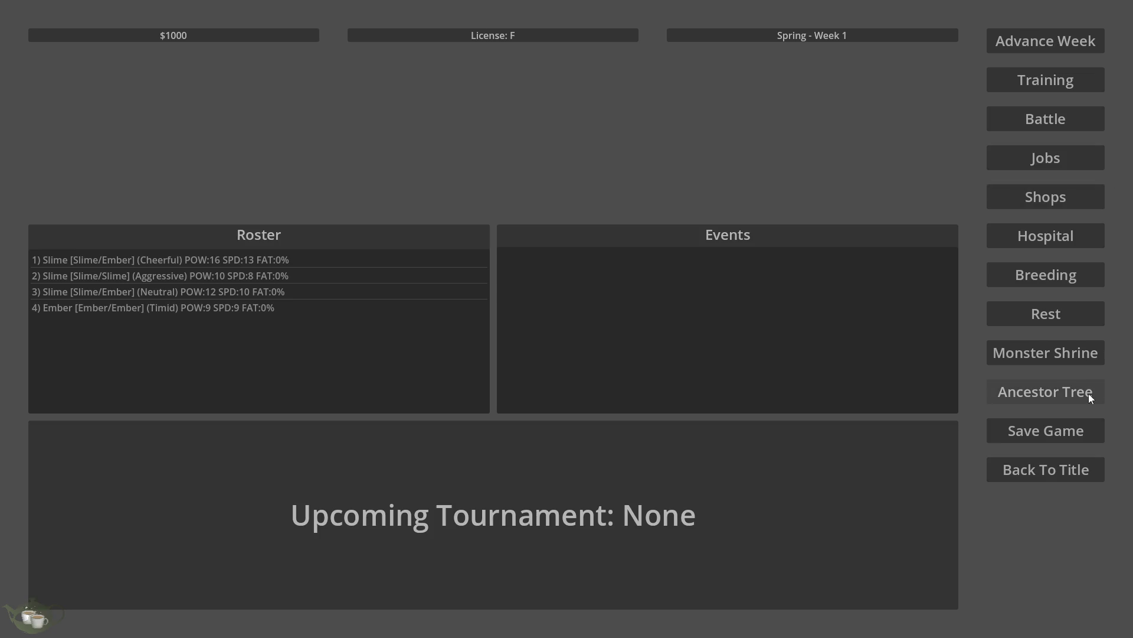
# Step: Look over the Neutral, Timid and Cheerful monsters' family trees, then close the view
pyautogui.click(1056, 393)
pyautogui.click(143, 93)
pyautogui.click(124, 109)
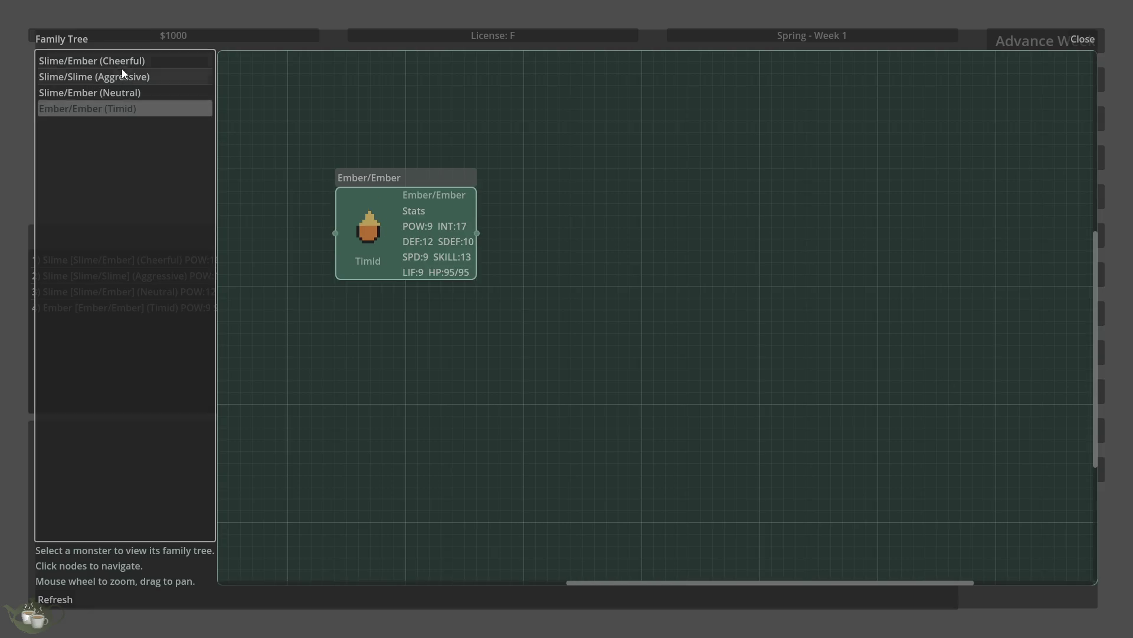
pyautogui.click(121, 61)
pyautogui.click(1070, 41)
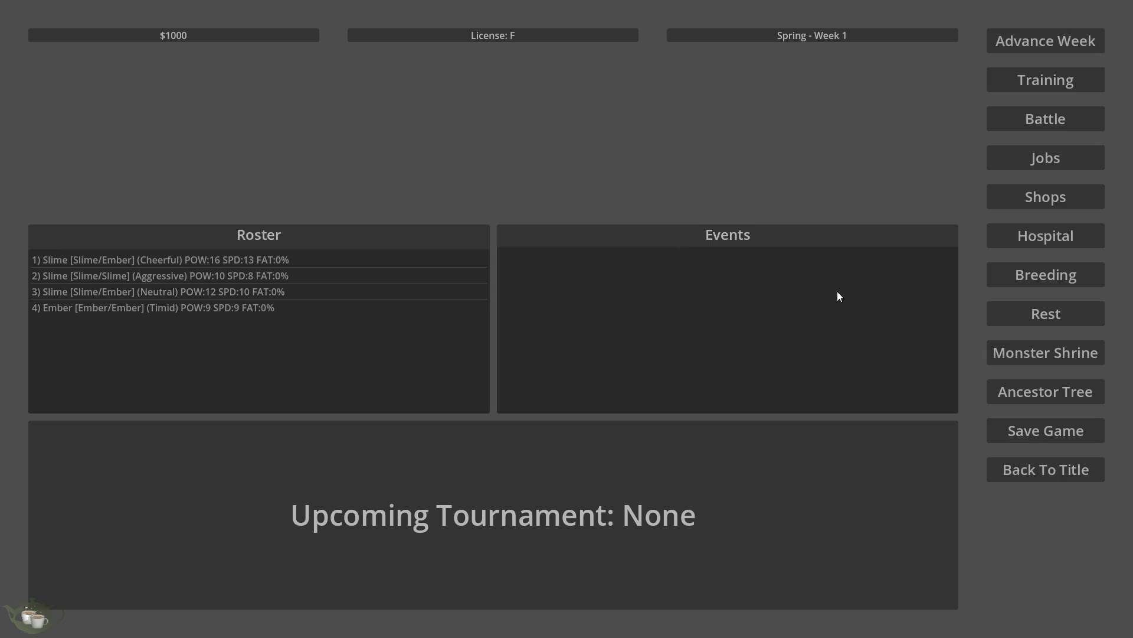
# Step: Breed Slime/Ember with Slime/Slime and confirm
pyautogui.click(1024, 273)
pyautogui.click(361, 221)
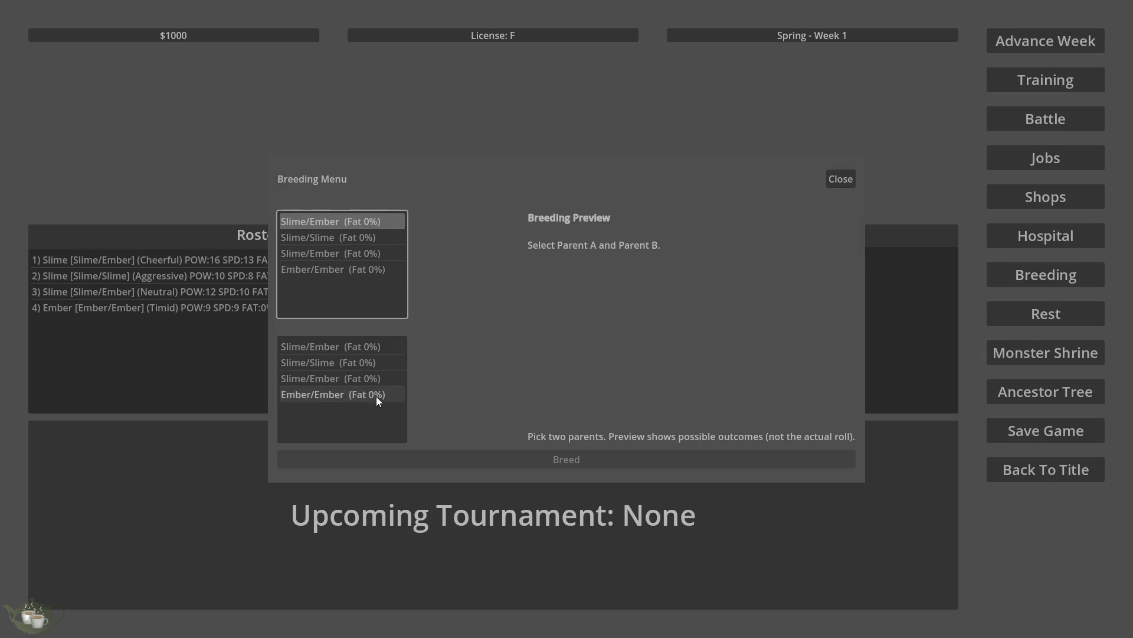
pyautogui.click(354, 362)
pyautogui.click(504, 459)
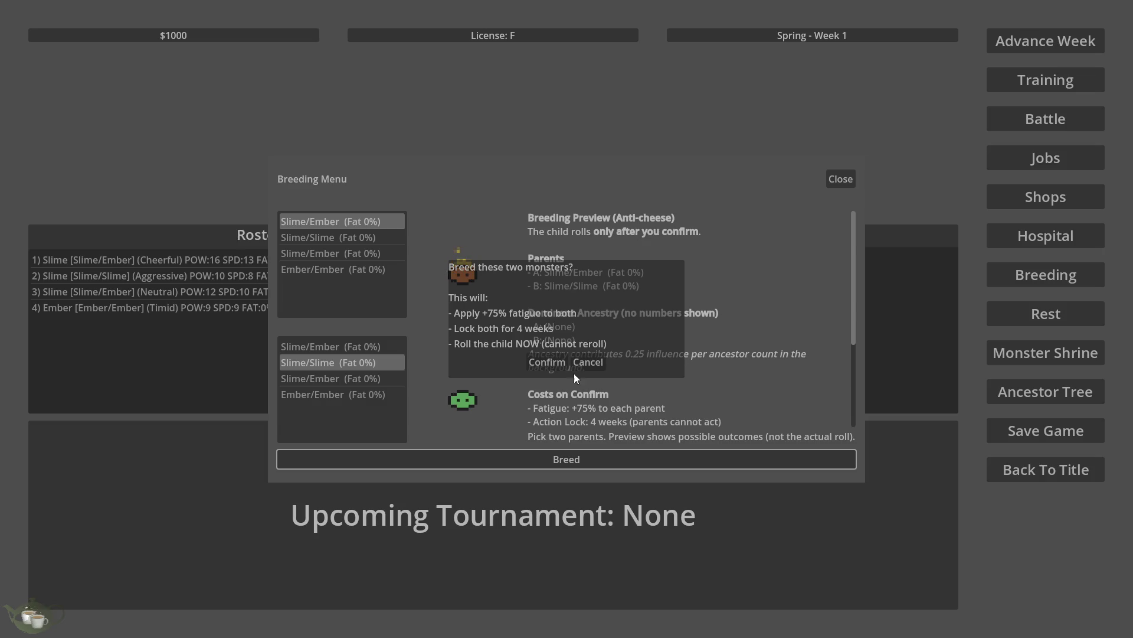
pyautogui.click(549, 361)
# Step: Breed the third Slime/Ember with Ember/Ember and confirm
pyautogui.click(1000, 275)
pyautogui.click(348, 253)
pyautogui.click(356, 396)
pyautogui.click(530, 459)
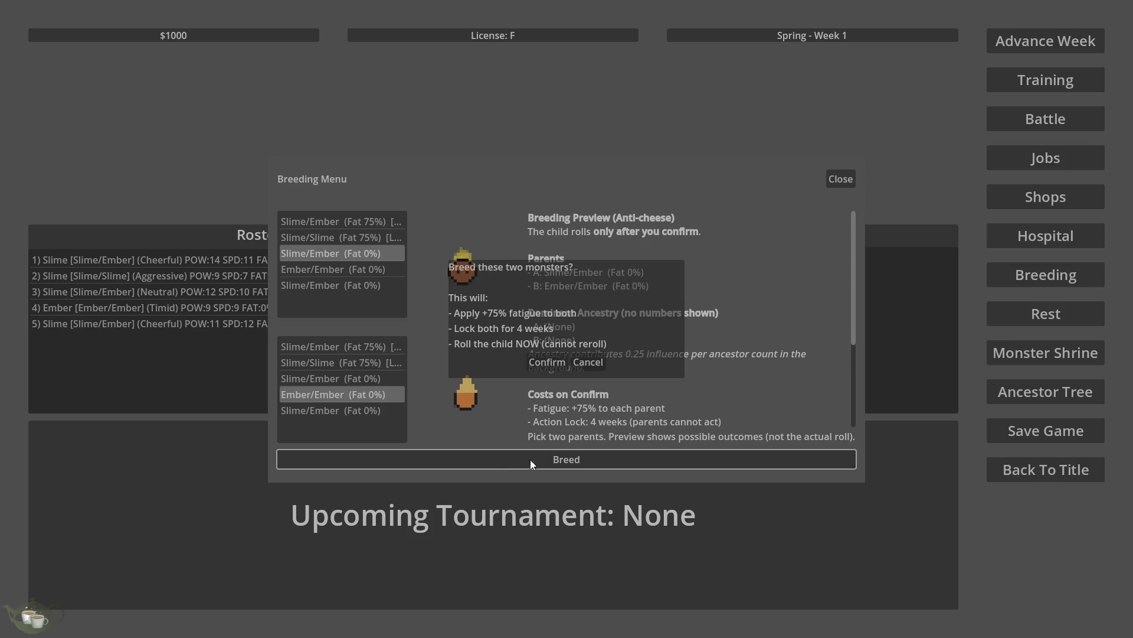
pyautogui.click(542, 361)
# Step: Breed the unfatigued Slime/Ember with Ember/Slime, then show the Family Tree
pyautogui.click(1045, 274)
pyautogui.click(331, 285)
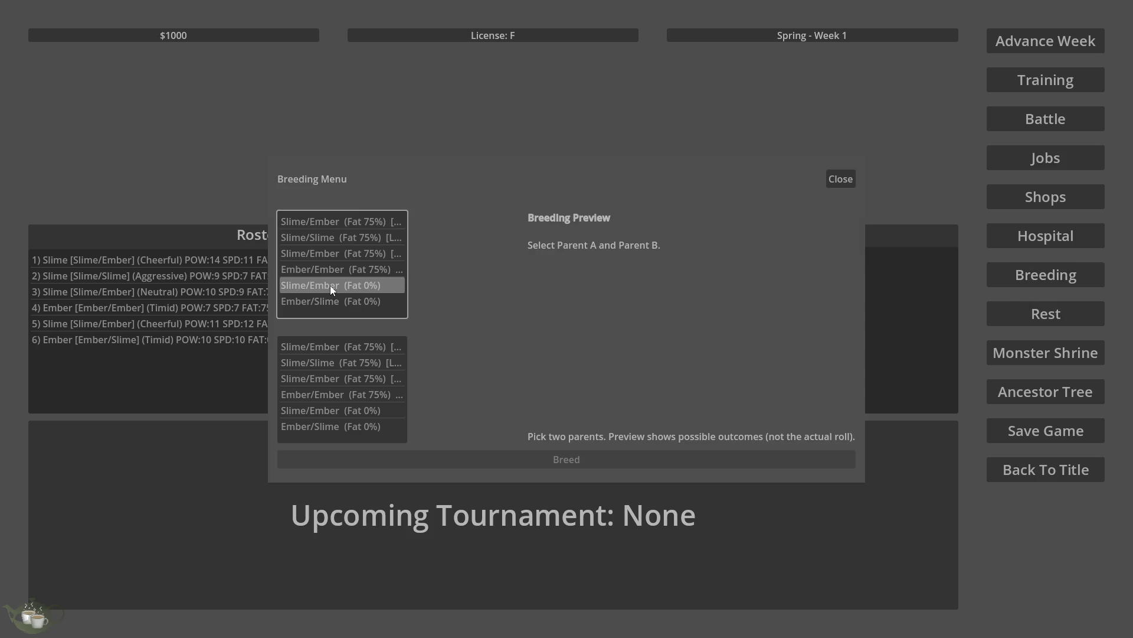
pyautogui.click(361, 428)
pyautogui.click(517, 458)
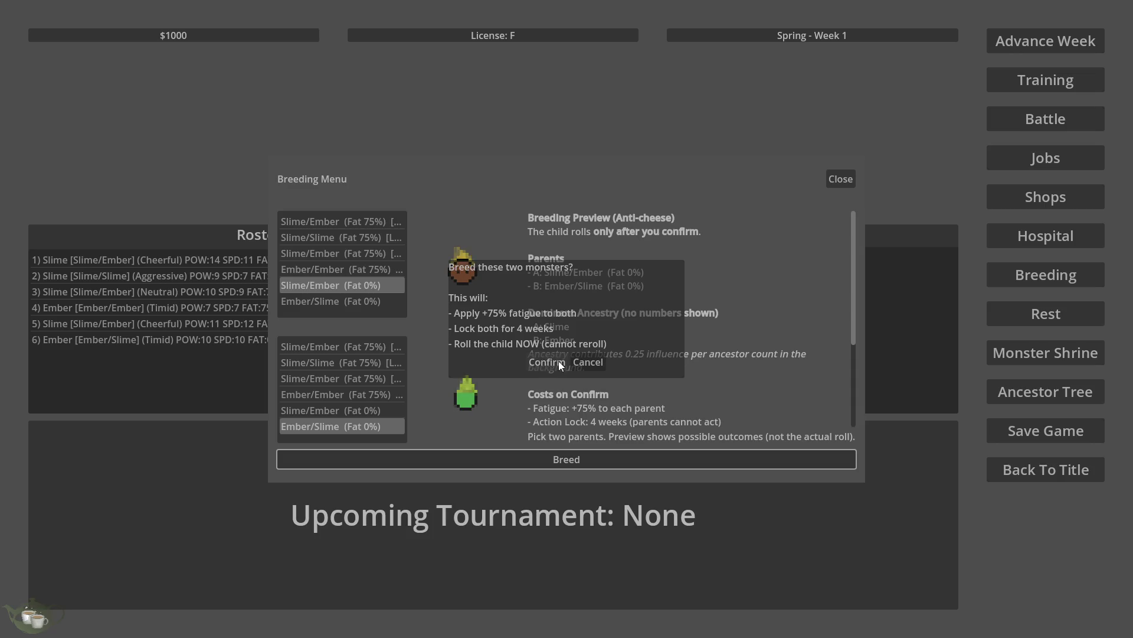
pyautogui.click(614, 291)
pyautogui.click(1021, 387)
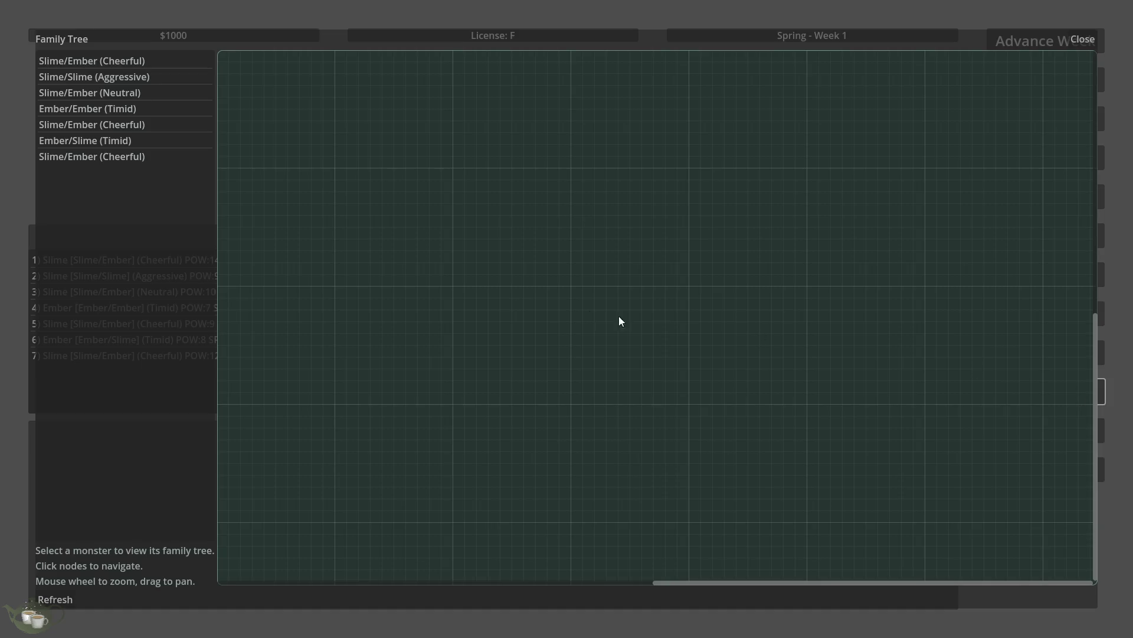
# Step: Display the newest Slime/Ember (Cheerful)'s family tree zoomed out to its full extent
pyautogui.click(151, 156)
pyautogui.scroll(-3, 745, 458)
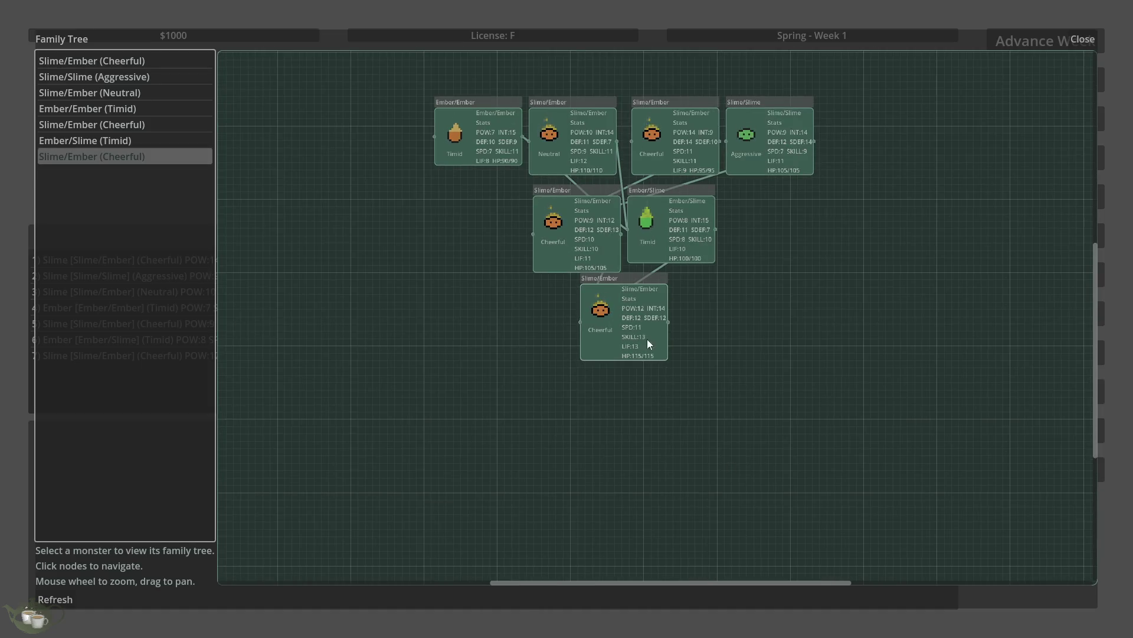
pyautogui.scroll(2, 779, 157)
pyautogui.scroll(-2, 711, 412)
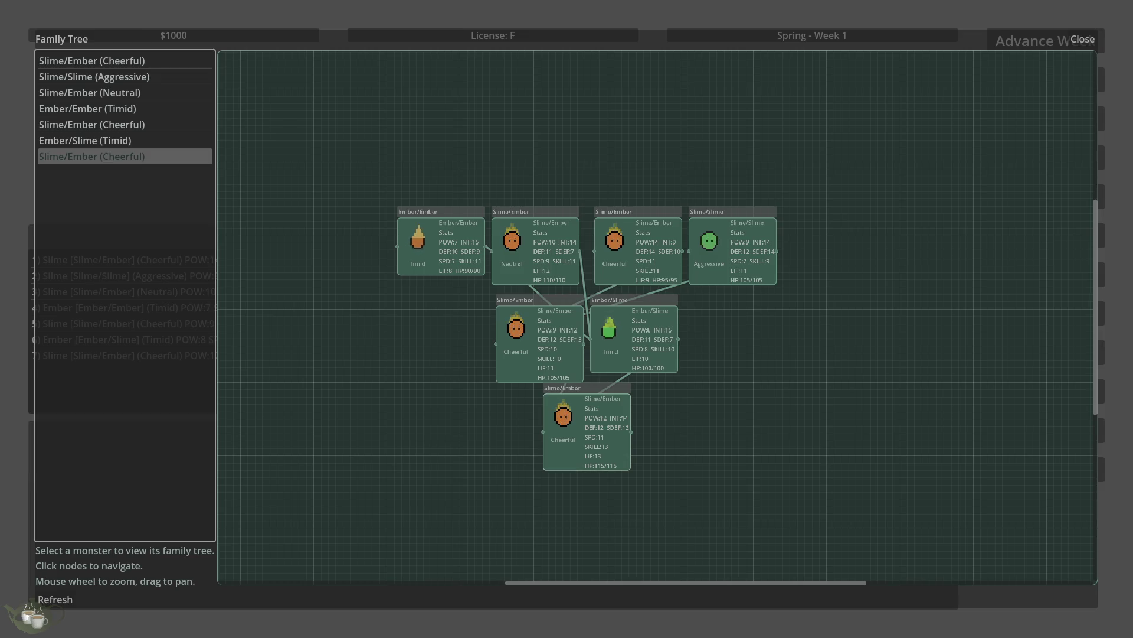
# Step: Consult the design document in the browser, close the Family Tree and switch to Paint
pyautogui.hotkey('alt', 'Tab')
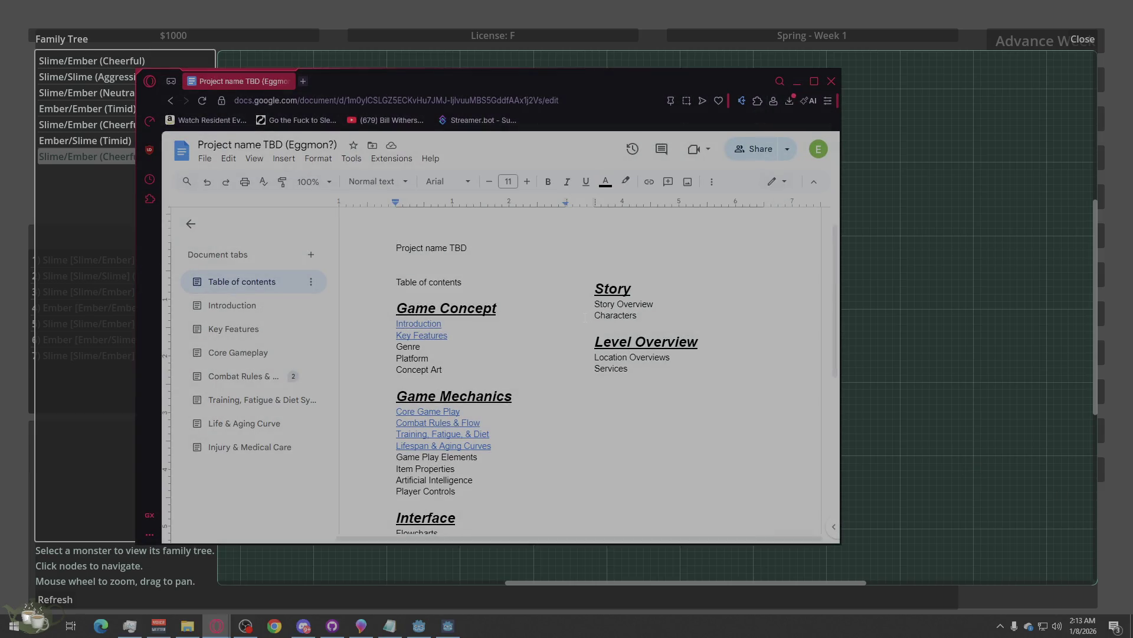
pyautogui.click(797, 78)
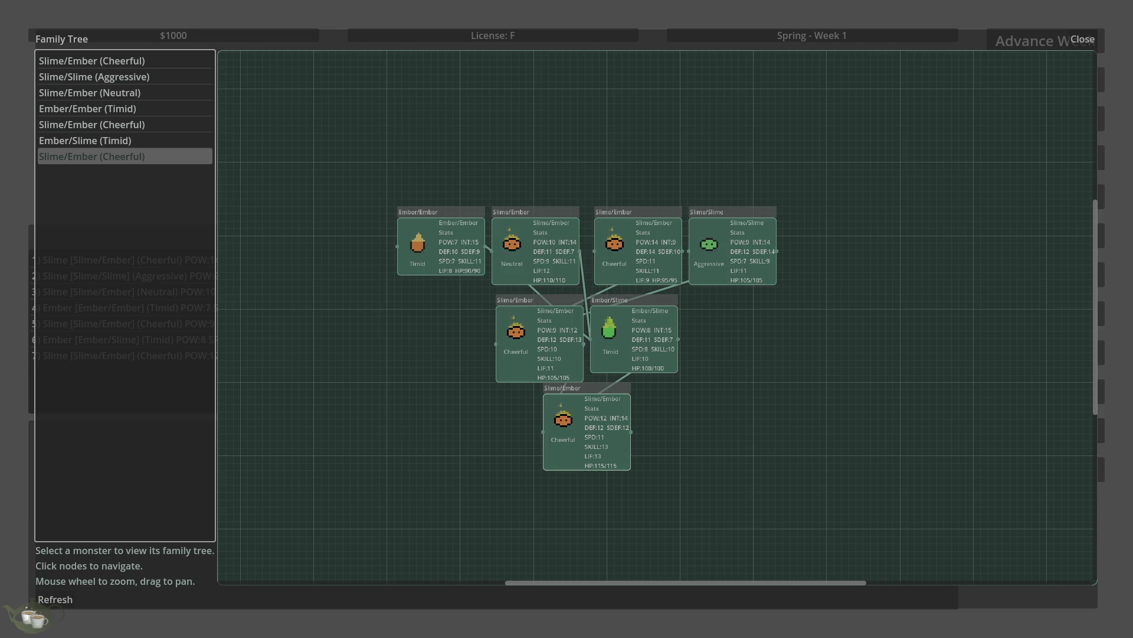
pyautogui.click(983, 196)
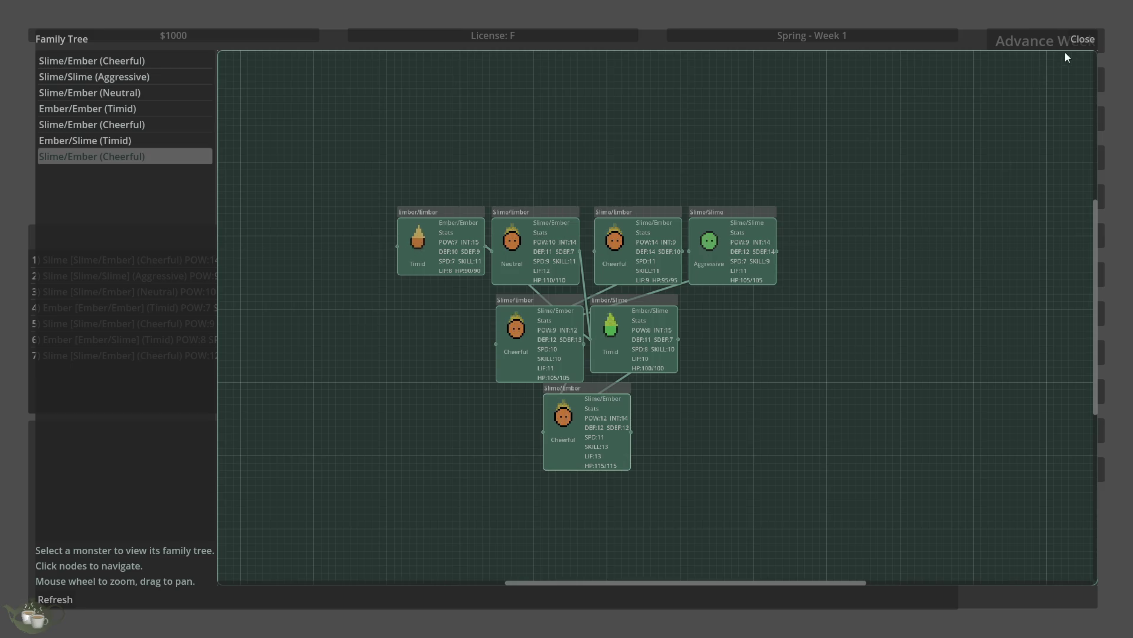
pyautogui.click(1076, 40)
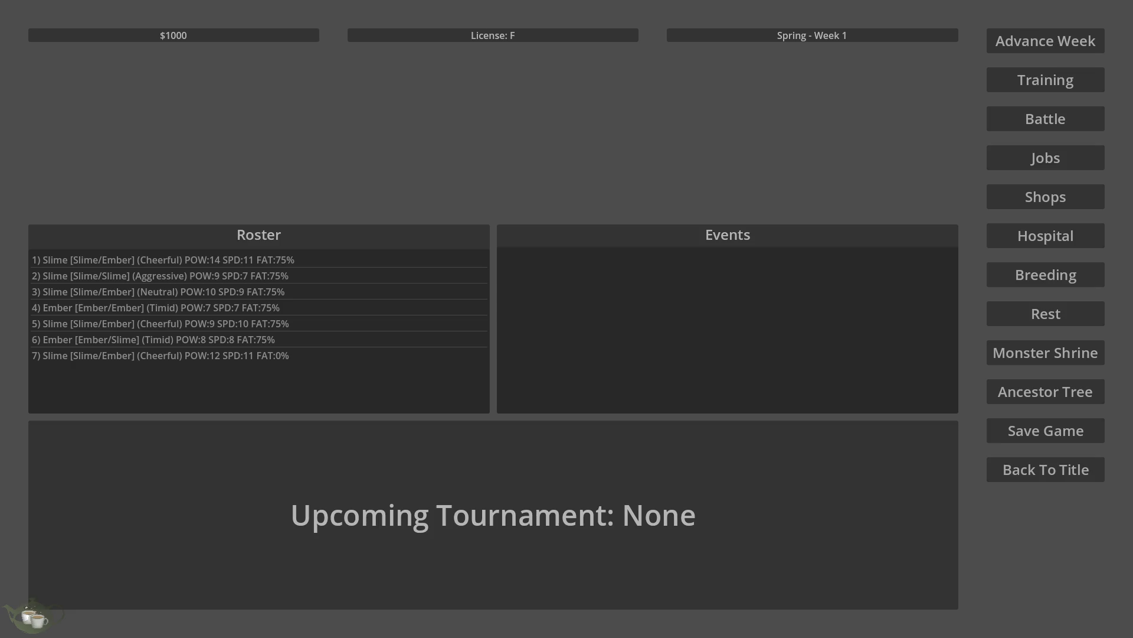
pyautogui.hotkey('alt', 'Tab')
# Step: Maximize Paint and draw a row of four circles across the top with the Oval shape
pyautogui.doubleClick(591, 135)
pyautogui.press('super+shift+s')
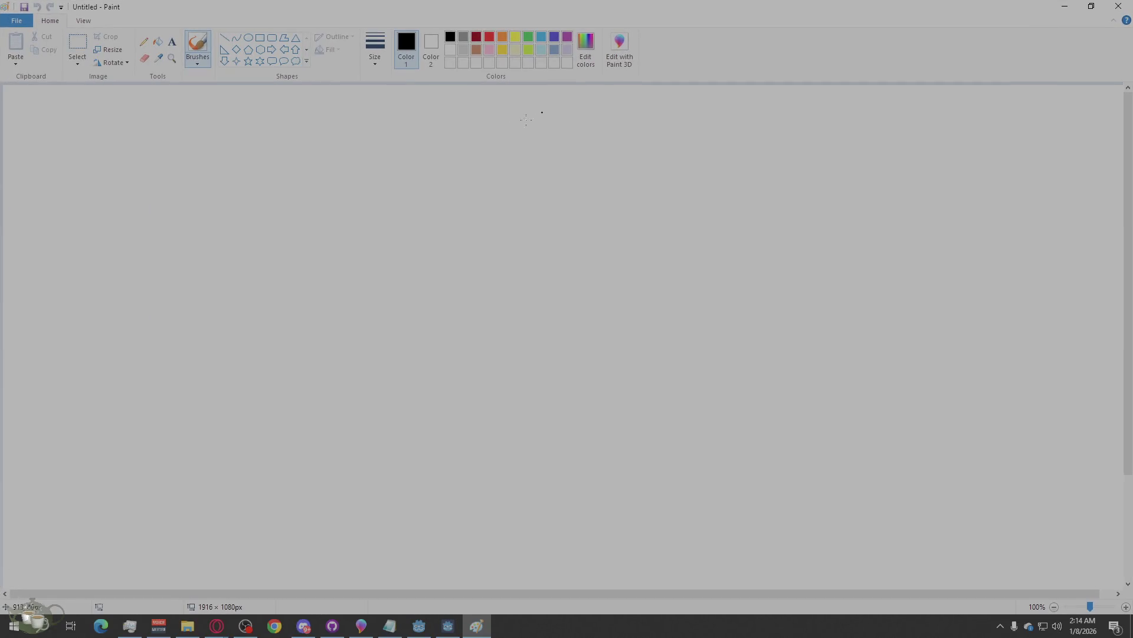
pyautogui.scroll(-3, 437, 191)
pyautogui.scroll(2, 510, 256)
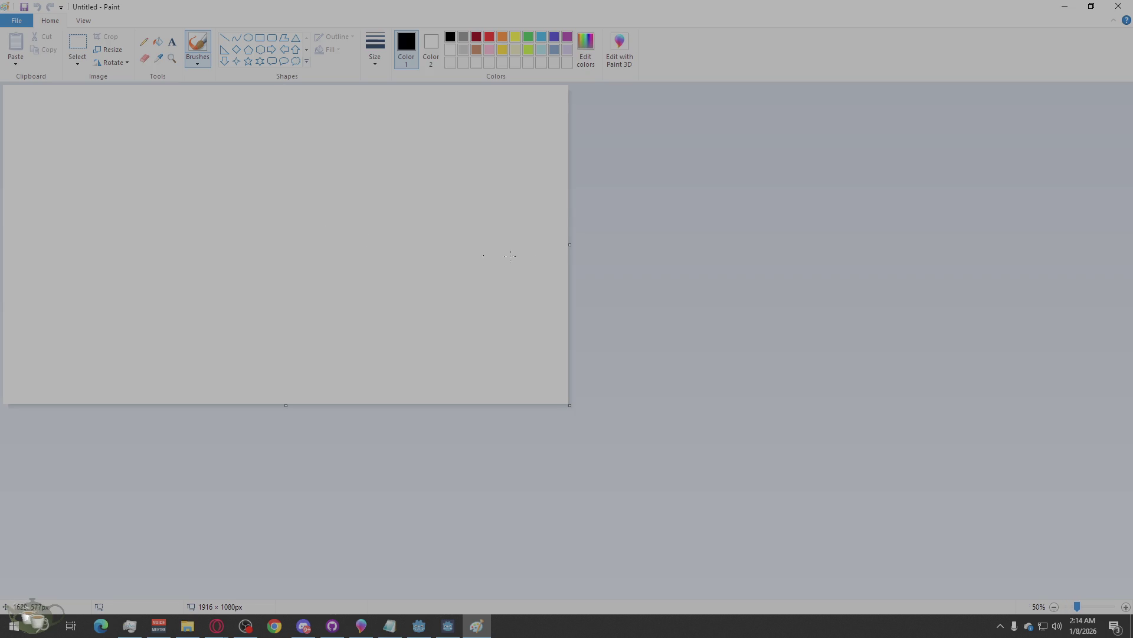
pyautogui.click(249, 38)
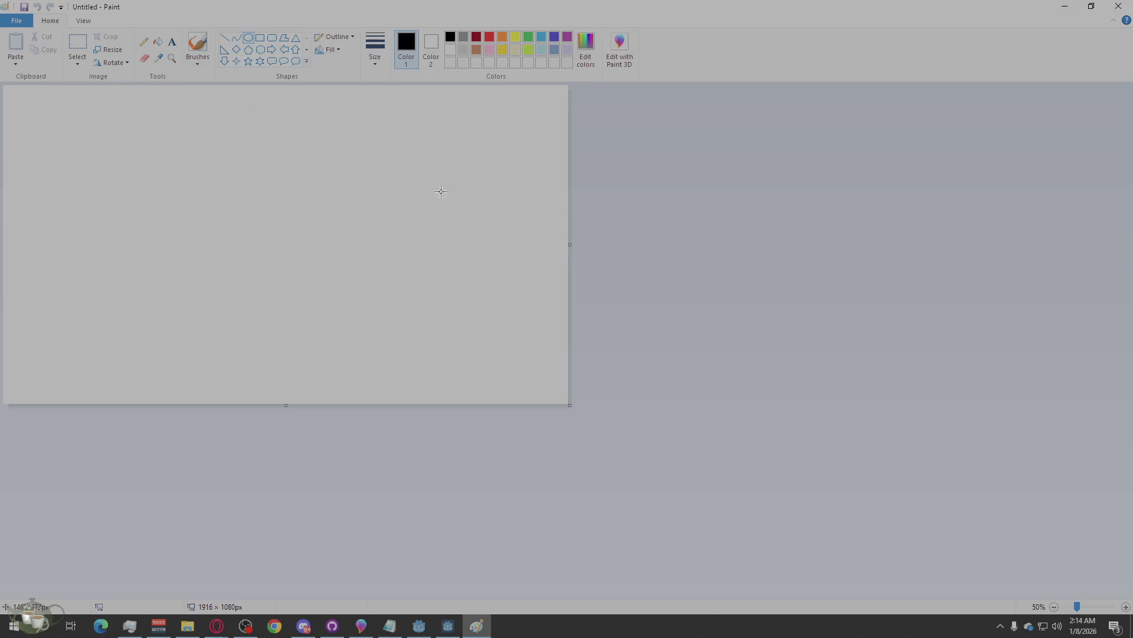
pyautogui.moveTo(491, 116); pyautogui.dragTo(393, 211)
pyautogui.moveTo(337, 113); pyautogui.dragTo(251, 207)
pyautogui.moveTo(193, 112); pyautogui.dragTo(108, 195)
pyautogui.moveTo(77, 104); pyautogui.dragTo(1, 188)
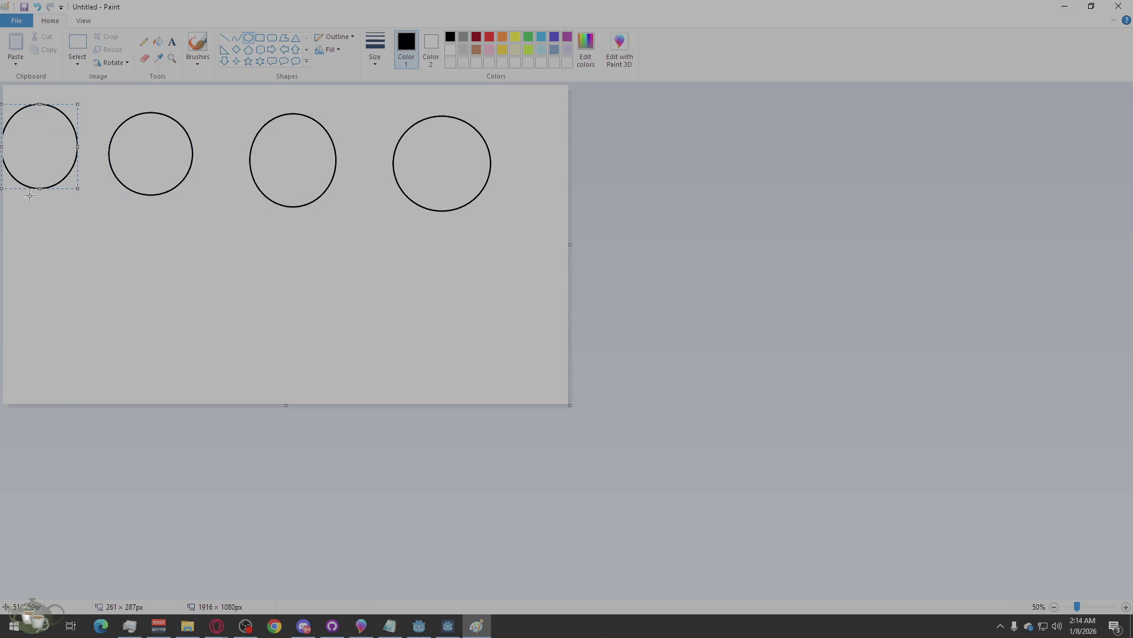
# Step: Draw four ovals in a row beneath the circles and begin a text box in the second circle
pyautogui.moveTo(98, 285); pyautogui.dragTo(6, 356)
pyautogui.moveTo(224, 314); pyautogui.dragTo(106, 388)
pyautogui.moveTo(346, 329); pyautogui.dragTo(255, 402)
pyautogui.moveTo(483, 321); pyautogui.dragTo(350, 405)
pyautogui.click(172, 42)
pyautogui.click(128, 141)
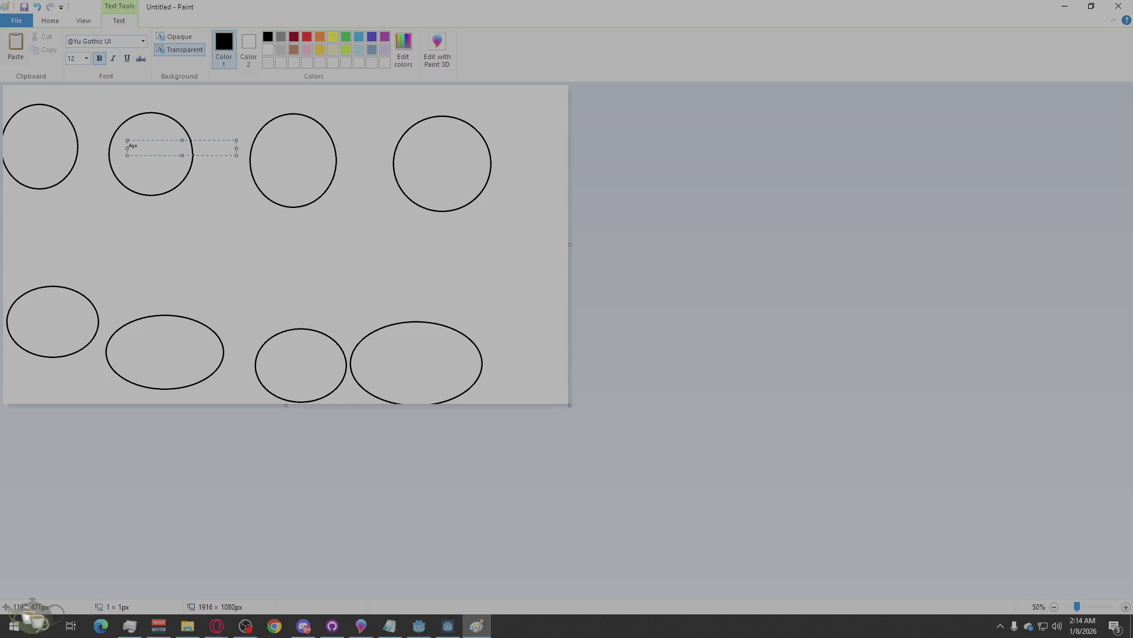
# Step: Label the second circle 'Age' in 72-point text, centred inside it
pyautogui.click(87, 59)
pyautogui.press('Escape')
pyautogui.click(86, 59)
pyautogui.click(76, 231)
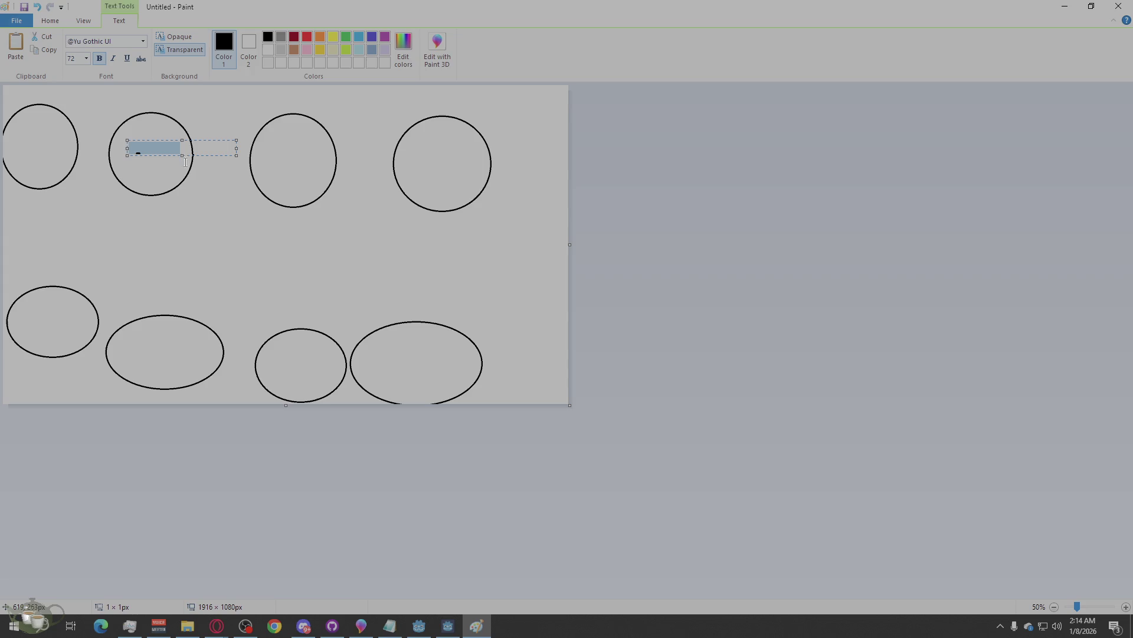
pyautogui.moveTo(183, 156); pyautogui.dragTo(179, 189)
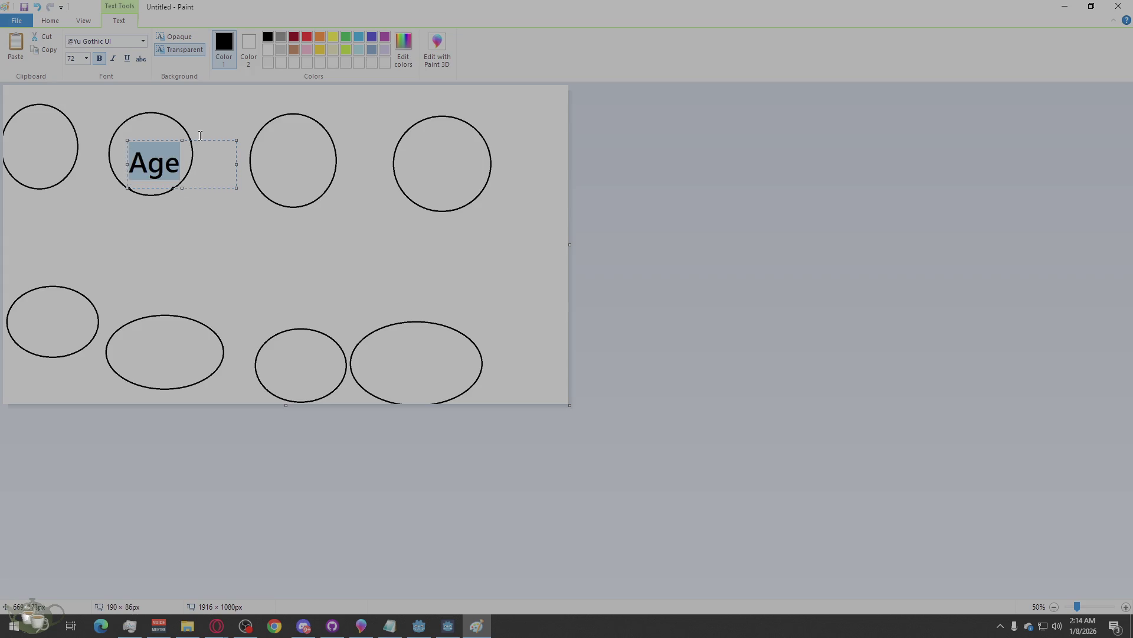
pyautogui.moveTo(202, 141); pyautogui.dragTo(197, 130)
pyautogui.click(289, 143)
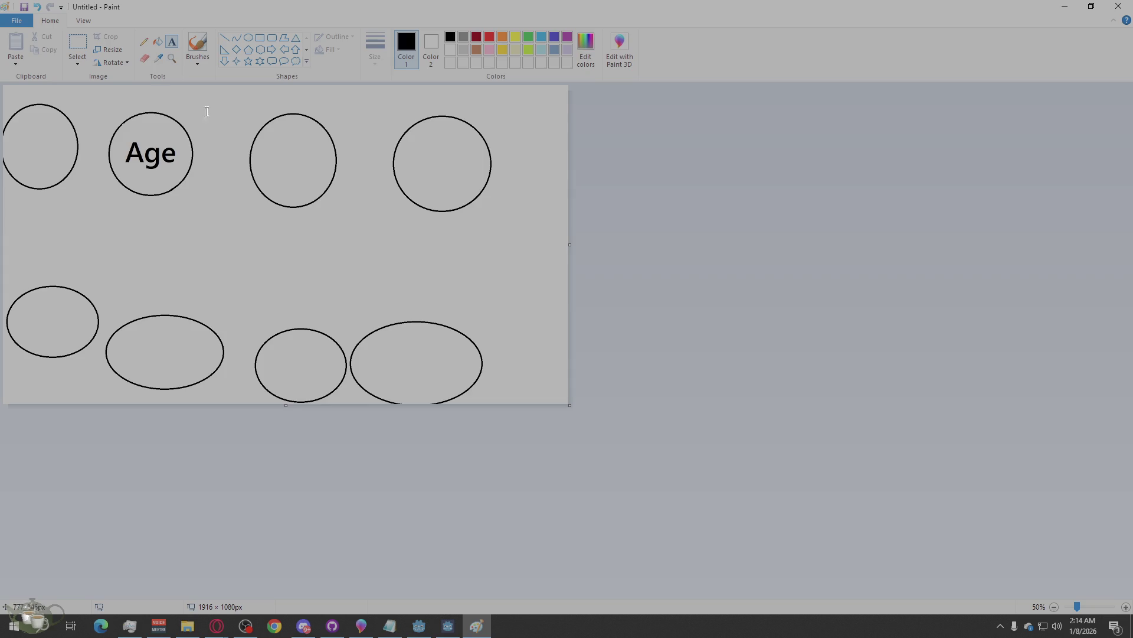
# Step: Label the third circle 'Nature' in 48-point text
pyautogui.click(268, 107)
pyautogui.click(86, 59)
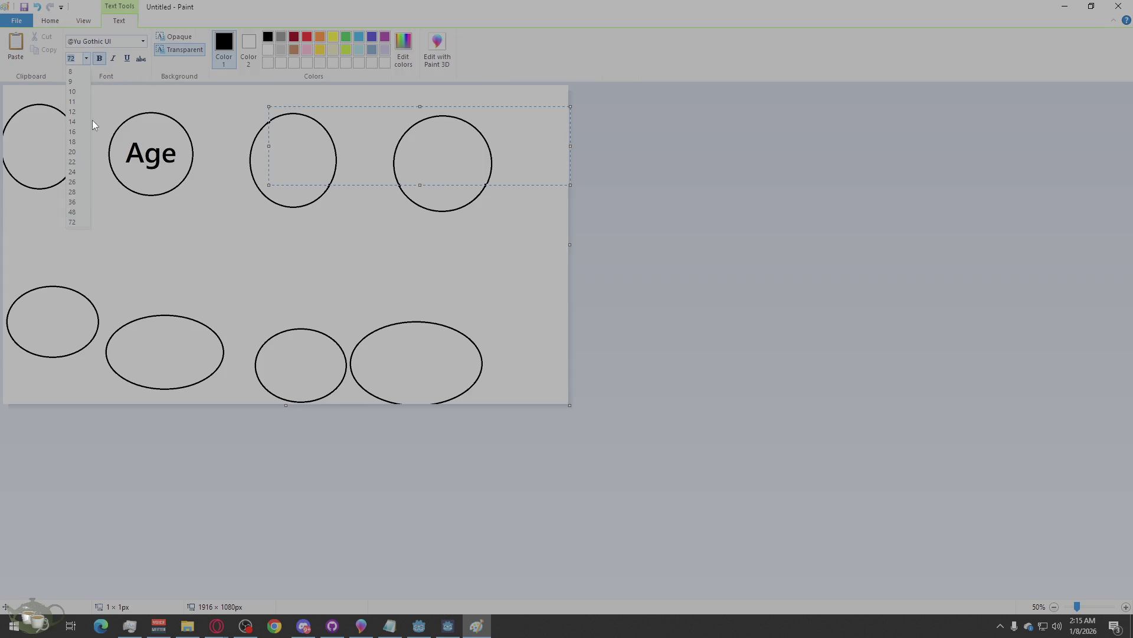
pyautogui.click(72, 212)
pyautogui.write('Nature')
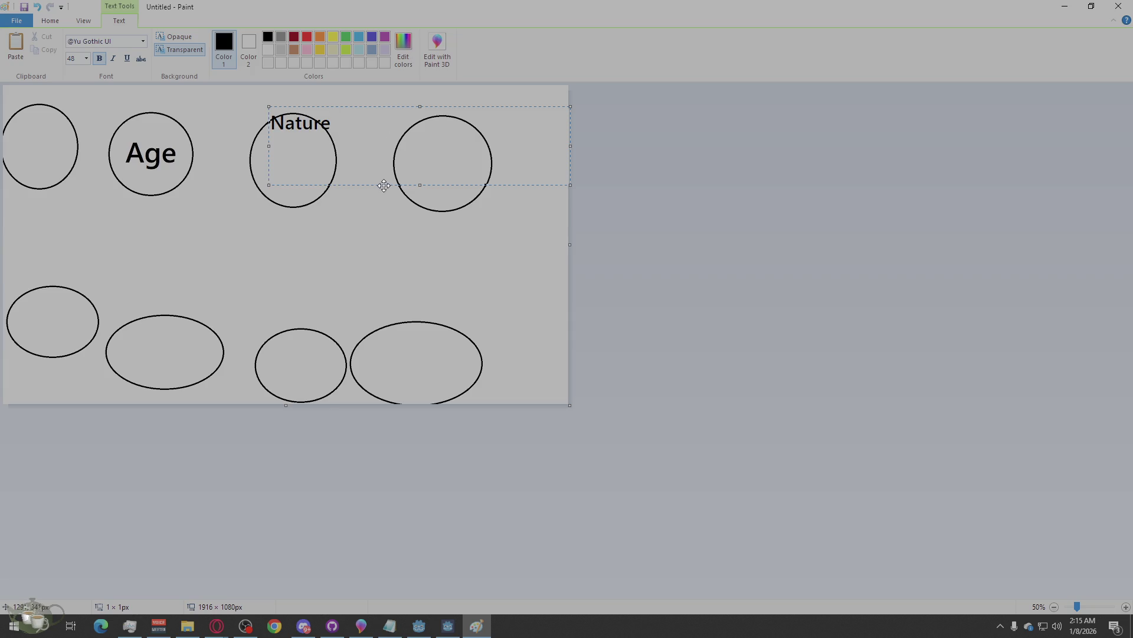
pyautogui.moveTo(386, 187); pyautogui.dragTo(377, 215)
pyautogui.click(378, 217)
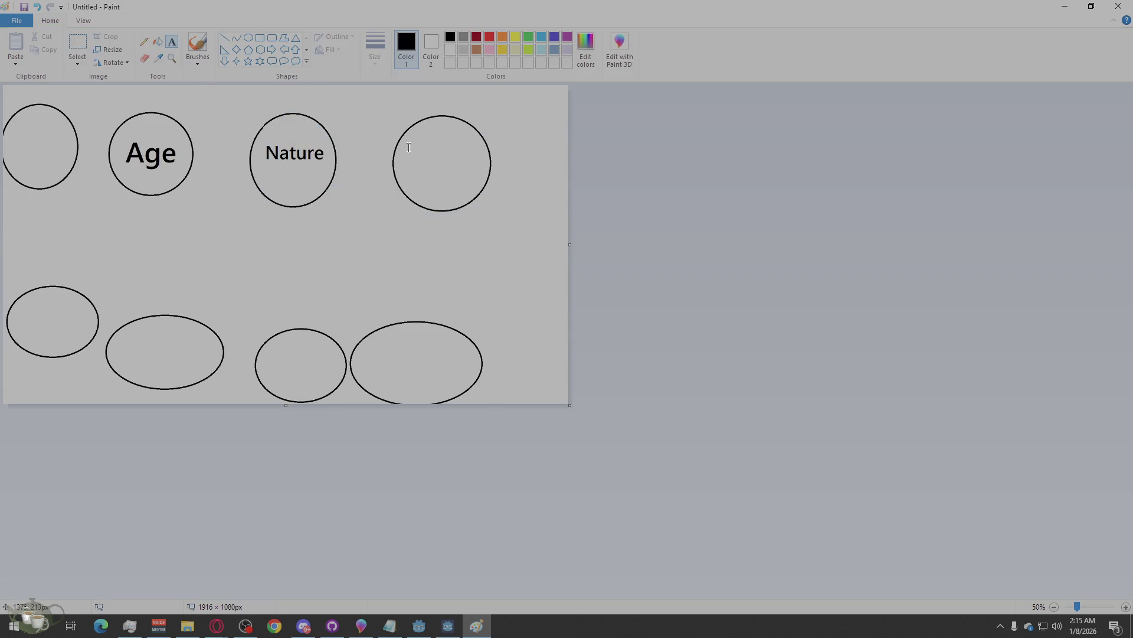
# Step: Add the labels 'Fatigue' in the fourth circle and 'Stats' in the first circle
pyautogui.click(407, 127)
pyautogui.moveTo(443, 182); pyautogui.dragTo(439, 196)
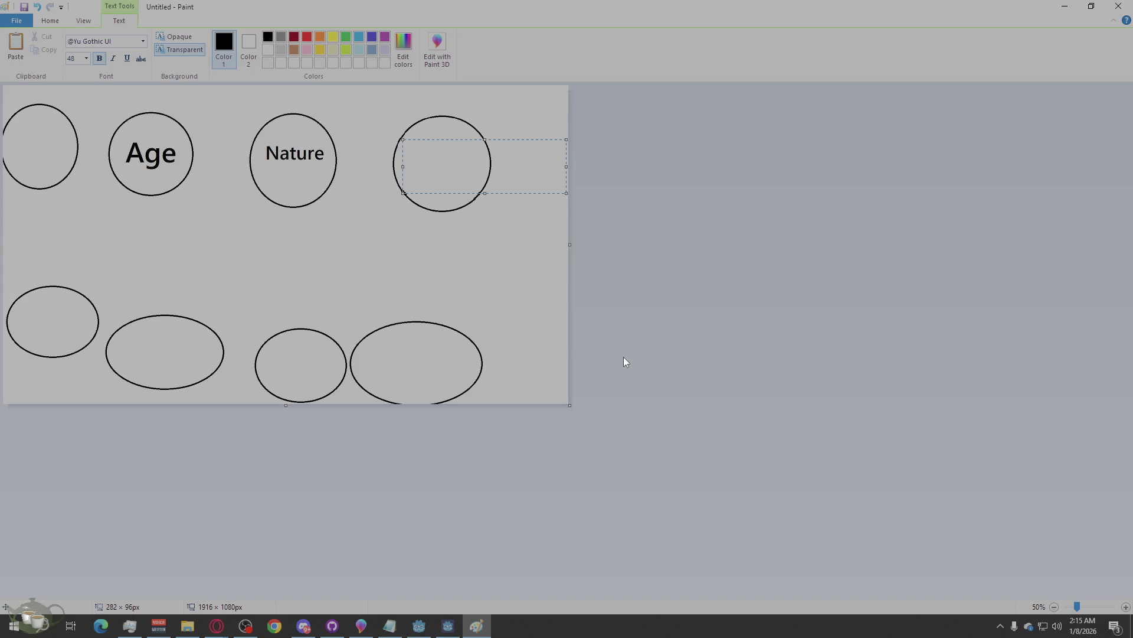
pyautogui.write('Fatigue')
pyautogui.click(415, 266)
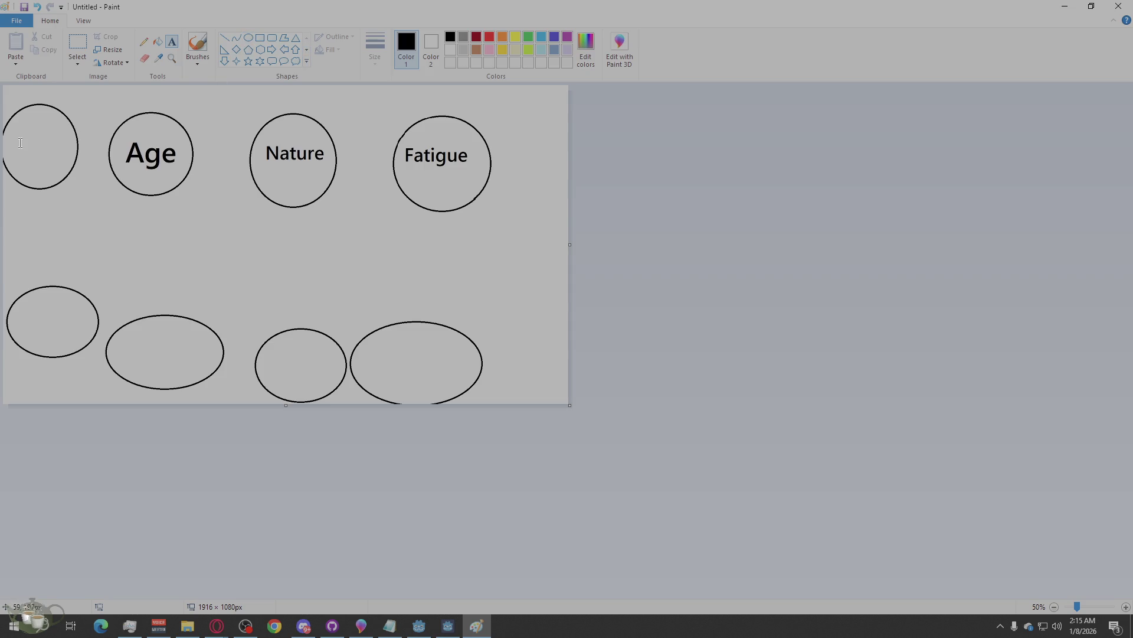
pyautogui.click(18, 114)
pyautogui.write('Stats')
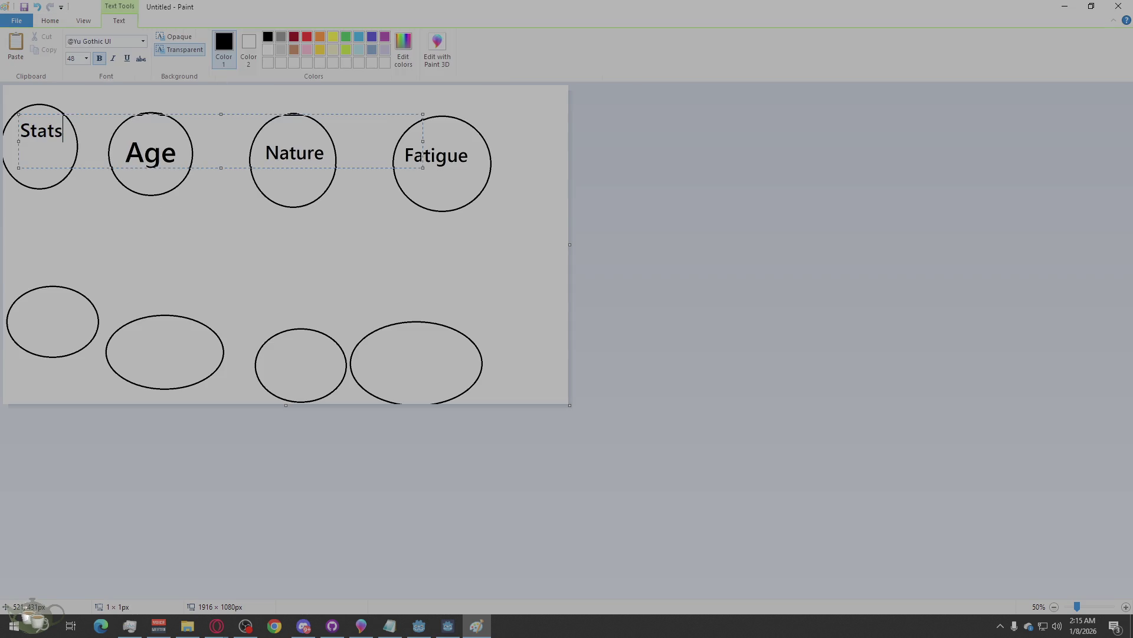
pyautogui.click(159, 207)
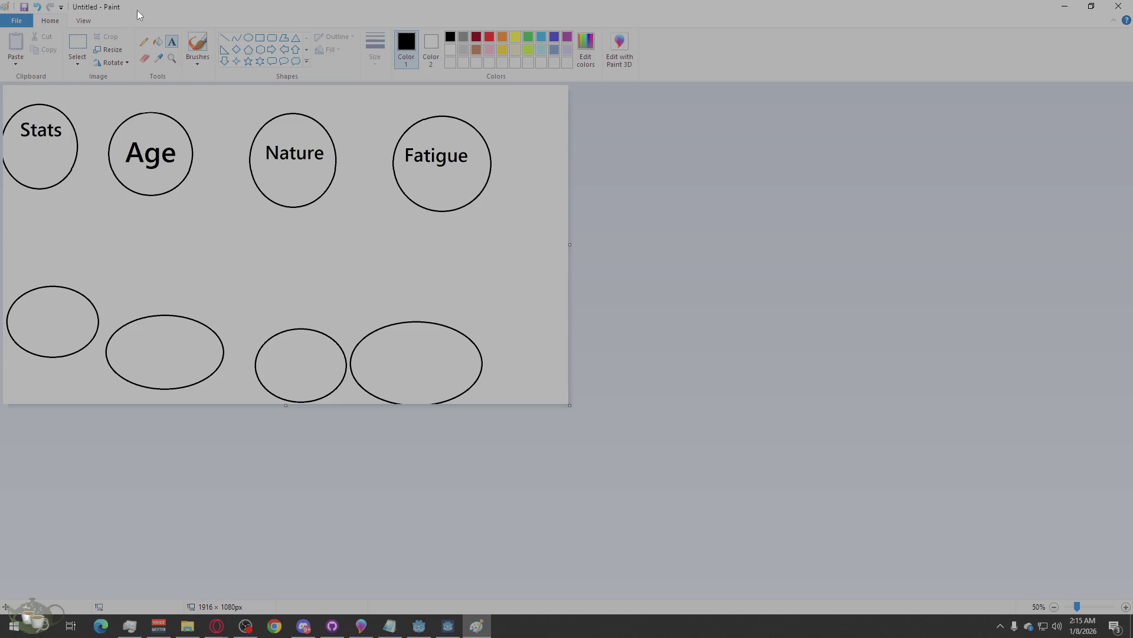
pyautogui.click(143, 41)
# Step: Draw lines from Stats to Nature and Fatigue, and label the lower-left circle 'Breeding'
pyautogui.moveTo(394, 178)
pyautogui.mouseDown()
pyautogui.moveTo(319, 236)
pyautogui.moveTo(64, 181)
pyautogui.mouseUp()
pyautogui.moveTo(294, 207)
pyautogui.mouseDown()
pyautogui.moveTo(177, 203)
pyautogui.moveTo(60, 175)
pyautogui.mouseUp()
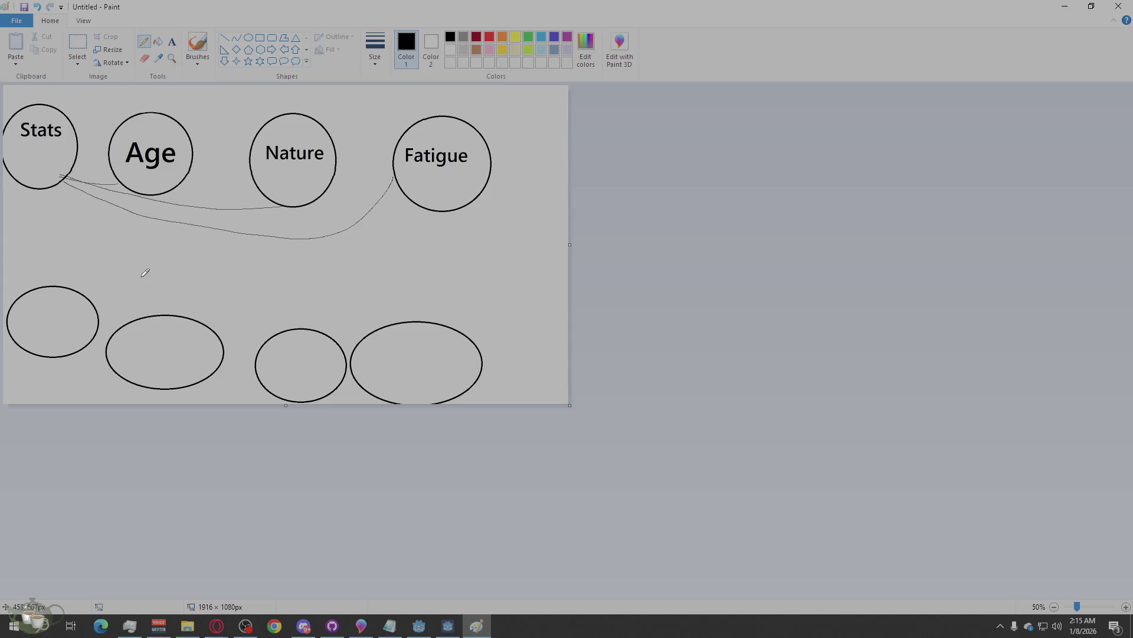
pyautogui.click(172, 41)
pyautogui.click(28, 292)
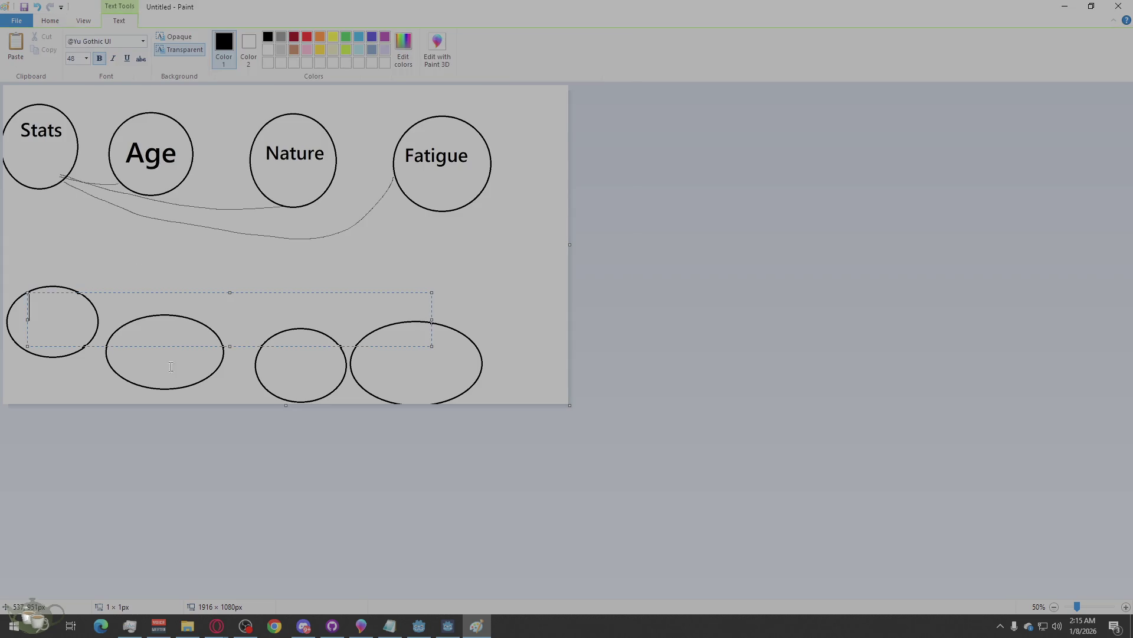
pyautogui.write('Breeding')
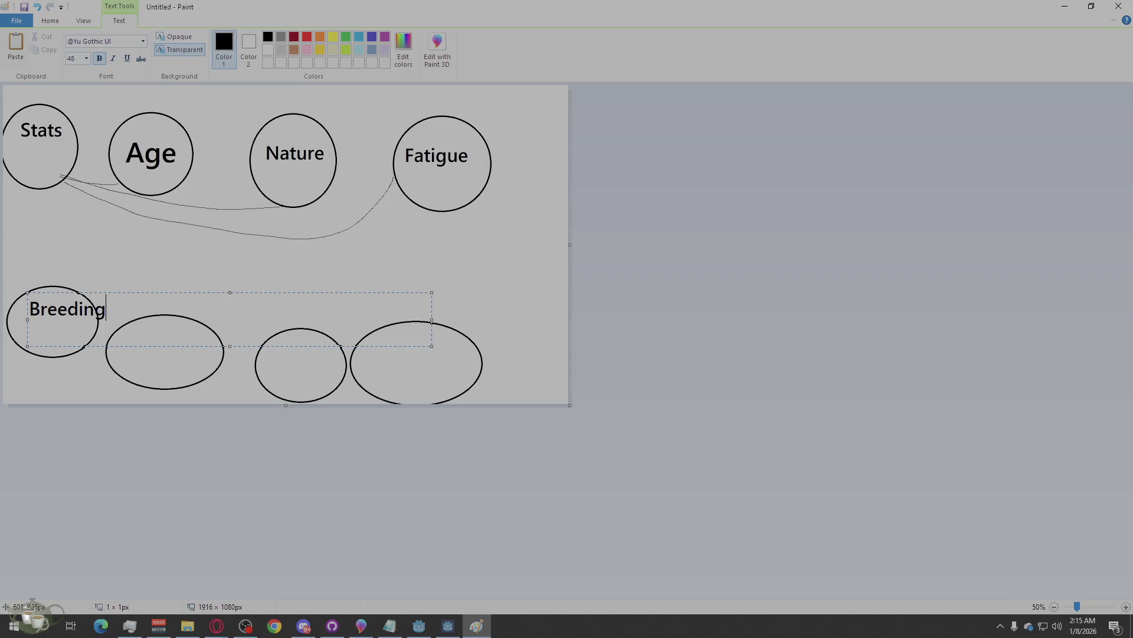
pyautogui.moveTo(165, 290); pyautogui.dragTo(151, 301)
pyautogui.click(137, 362)
# Step: Label the remaining lower circles 'Battle', 'Jobs' and 'Training'
pyautogui.click(126, 324)
pyautogui.write('Battle')
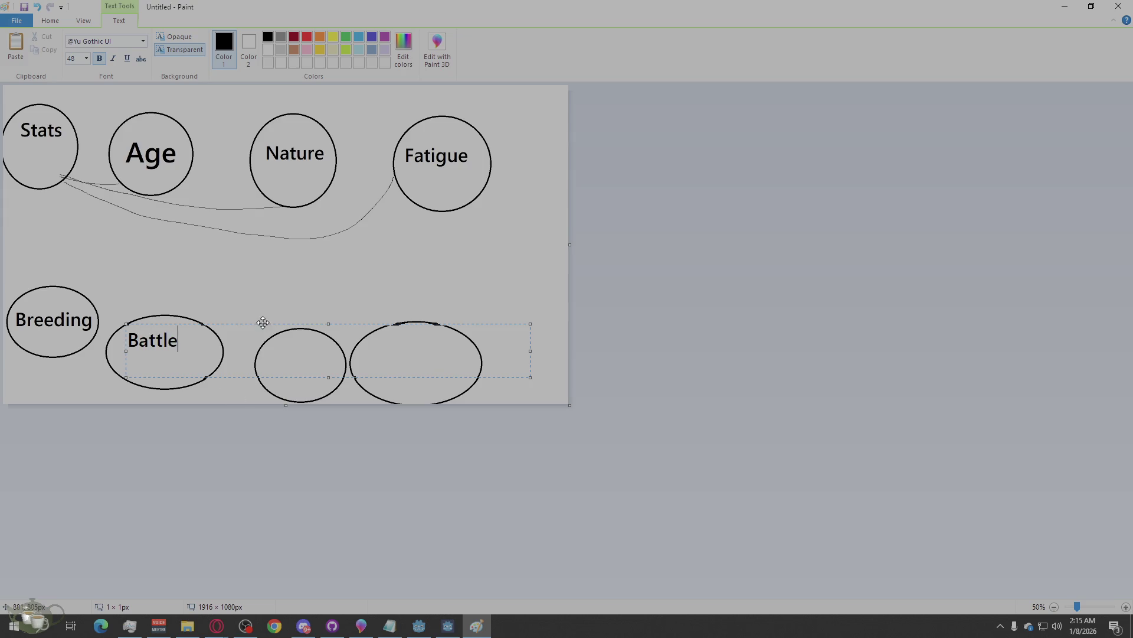
pyautogui.moveTo(261, 323); pyautogui.dragTo(263, 332)
pyautogui.click(281, 351)
pyautogui.click(289, 367)
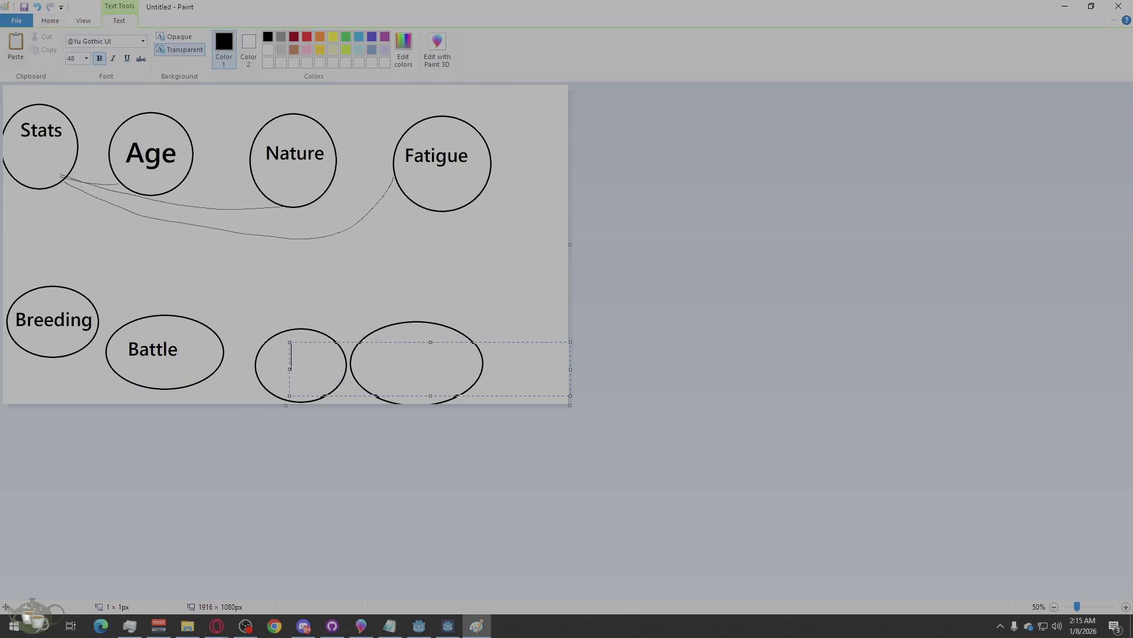
pyautogui.moveTo(395, 342); pyautogui.dragTo(372, 346)
pyautogui.write('Jobs')
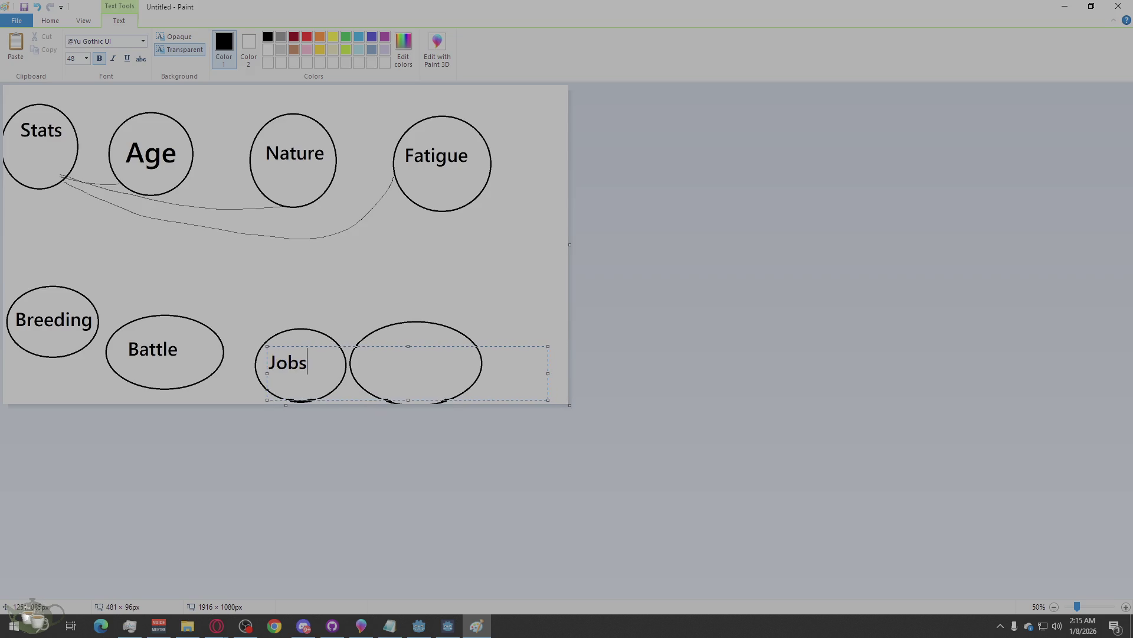
pyautogui.click(281, 301)
pyautogui.click(379, 334)
pyautogui.write('Training')
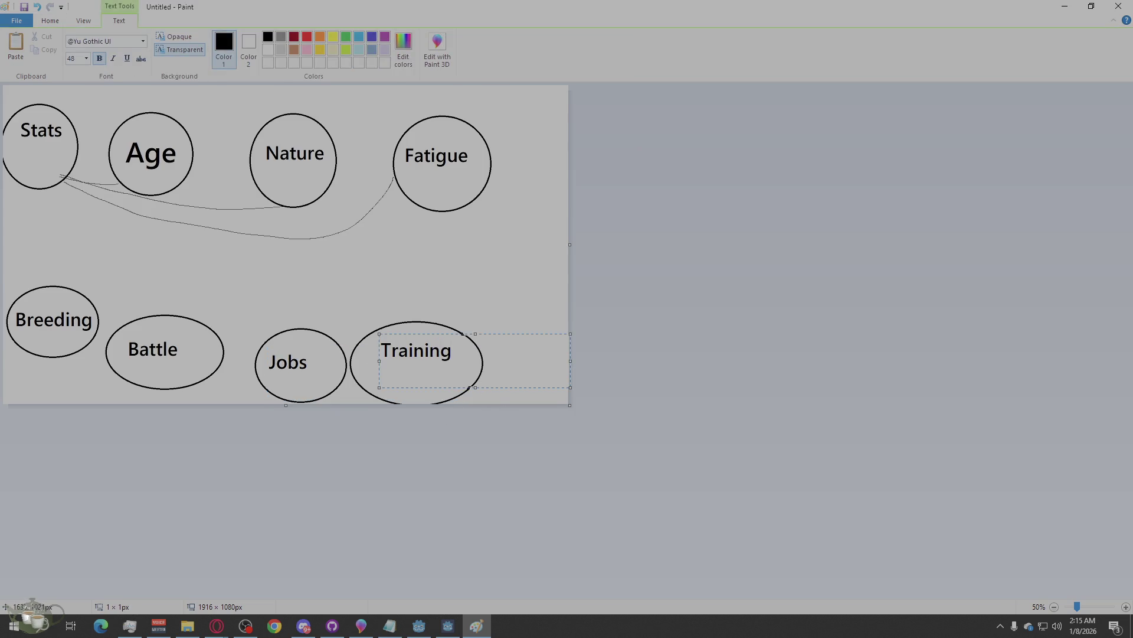
pyautogui.click(493, 304)
# Step: With the pencil, draw lines from Stats to Breeding, Battle, Jobs and Training
pyautogui.click(144, 42)
pyautogui.moveTo(46, 189); pyautogui.dragTo(44, 287)
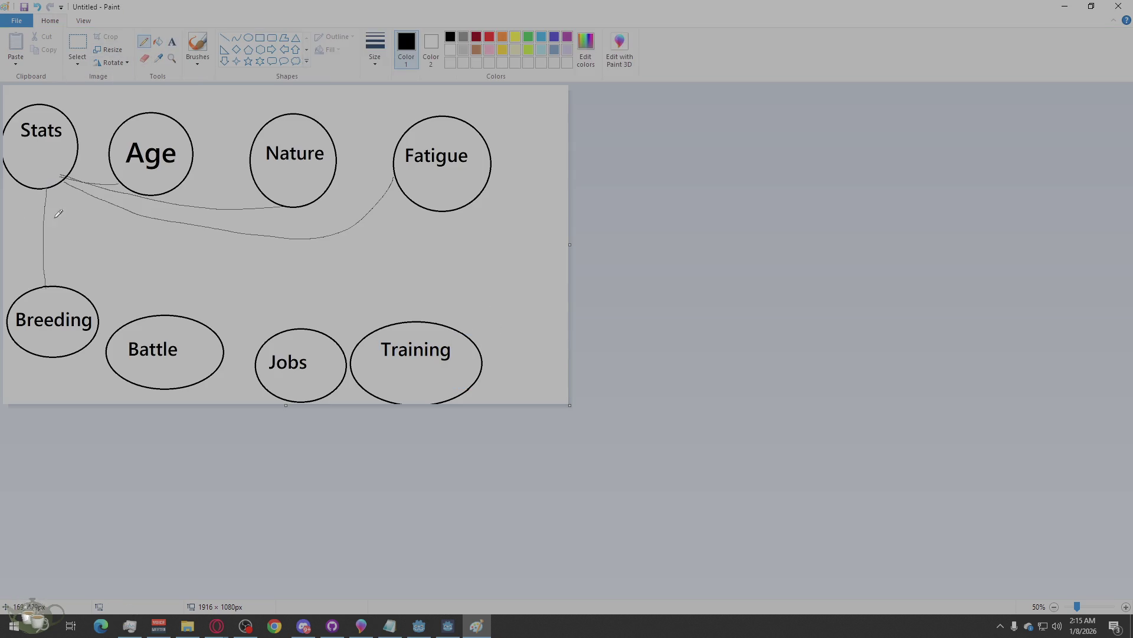
pyautogui.moveTo(47, 190); pyautogui.dragTo(136, 323)
pyautogui.moveTo(50, 187); pyautogui.dragTo(282, 339)
pyautogui.moveTo(57, 184); pyautogui.dragTo(374, 340)
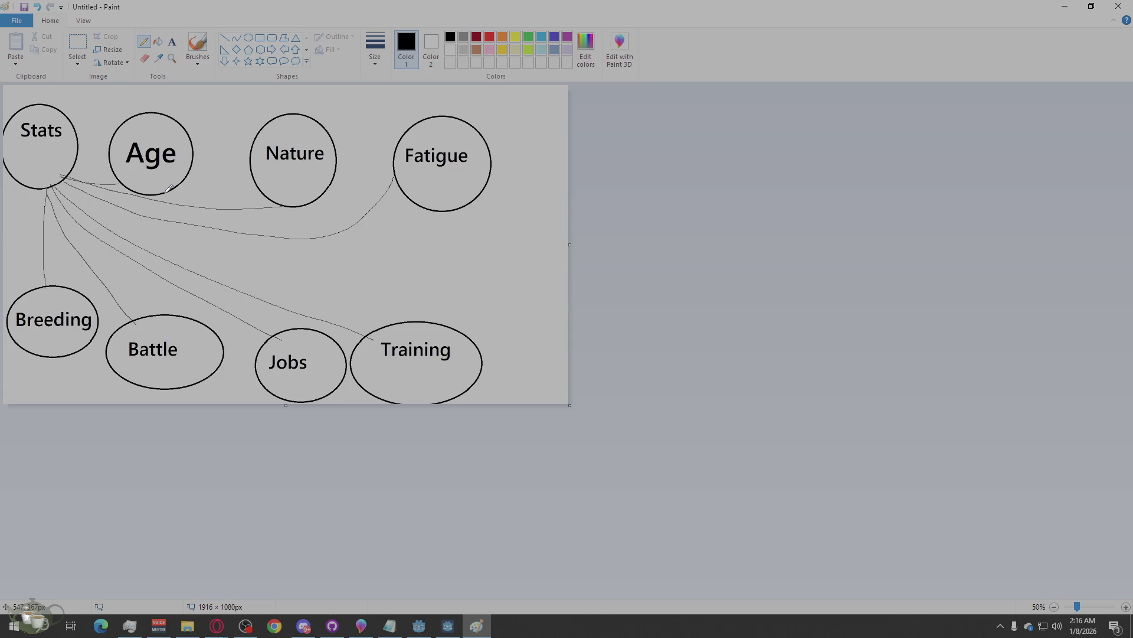
# Step: Scribble a mark above Battle, draw crosses above Fatigue, Nature and Age, and restore the Paint window
pyautogui.click(144, 58)
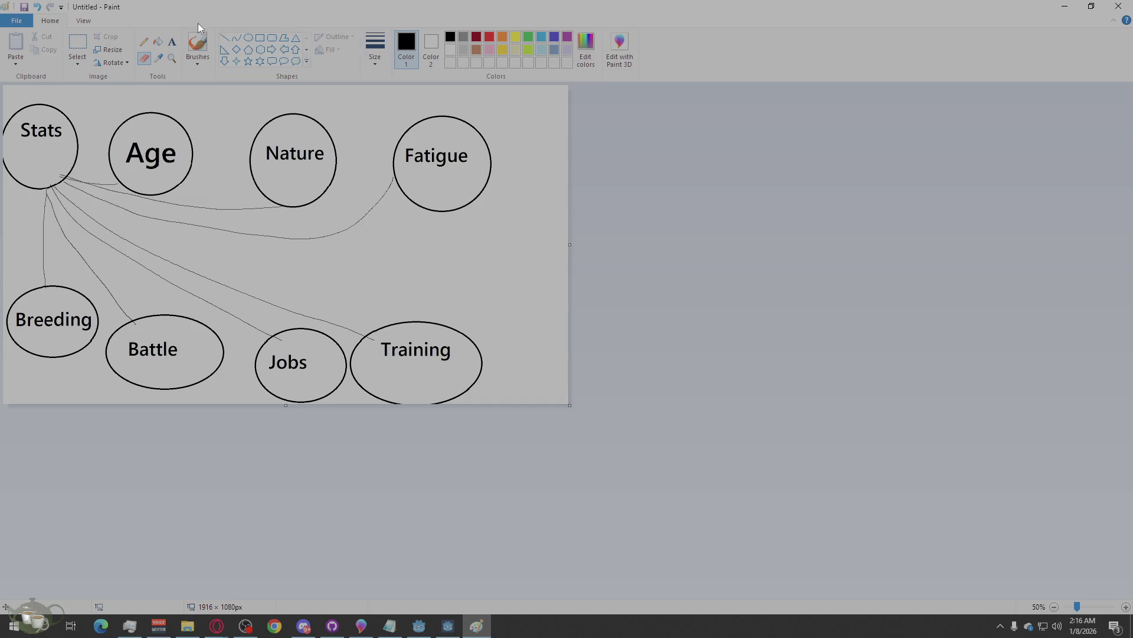
pyautogui.click(144, 43)
pyautogui.moveTo(170, 314); pyautogui.dragTo(164, 312)
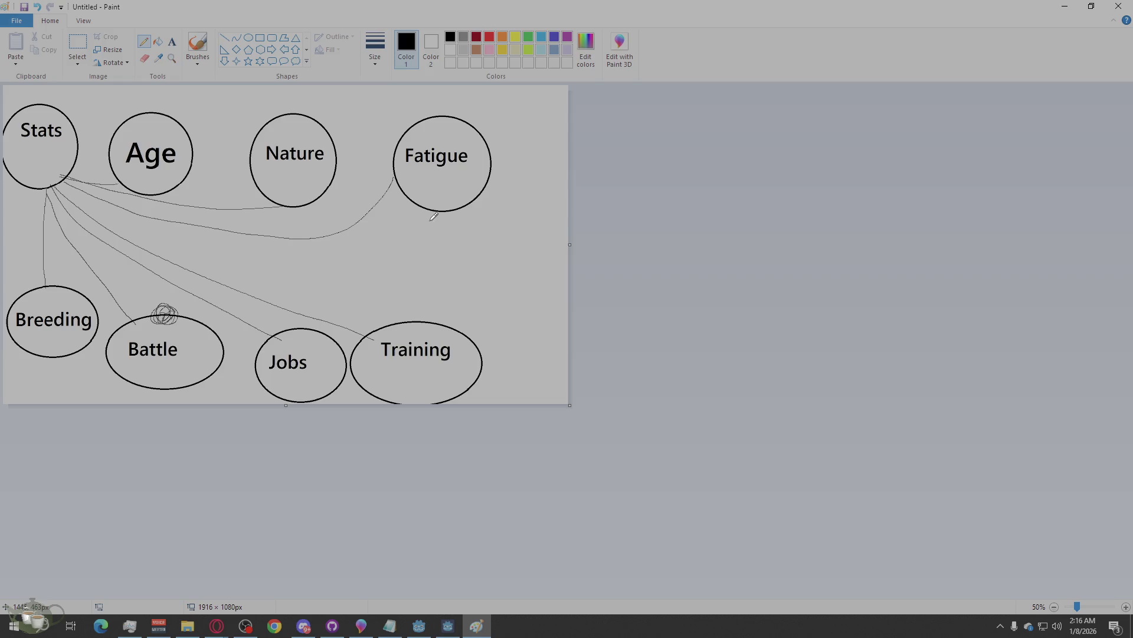
pyautogui.moveTo(427, 95)
pyautogui.mouseDown()
pyautogui.moveTo(446, 112)
pyautogui.moveTo(435, 108)
pyautogui.mouseUp()
pyautogui.moveTo(298, 99); pyautogui.dragTo(311, 110)
pyautogui.moveTo(308, 96); pyautogui.dragTo(290, 112)
pyautogui.moveTo(172, 105)
pyautogui.mouseDown()
pyautogui.moveTo(163, 95)
pyautogui.moveTo(182, 104)
pyautogui.moveTo(168, 129)
pyautogui.mouseUp()
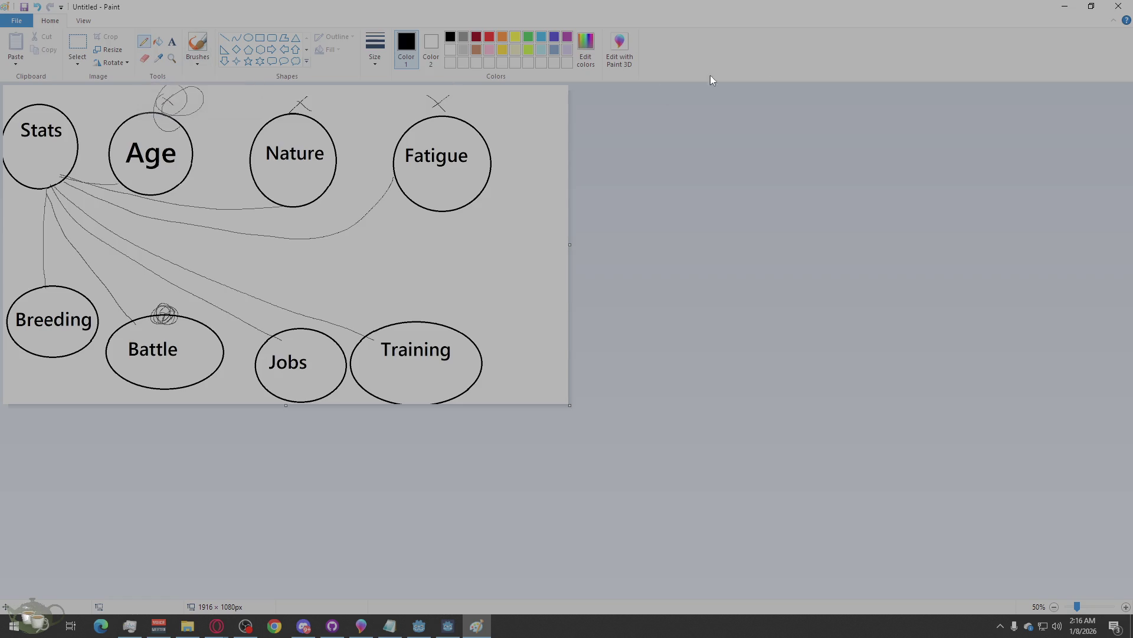
pyautogui.doubleClick(678, 5)
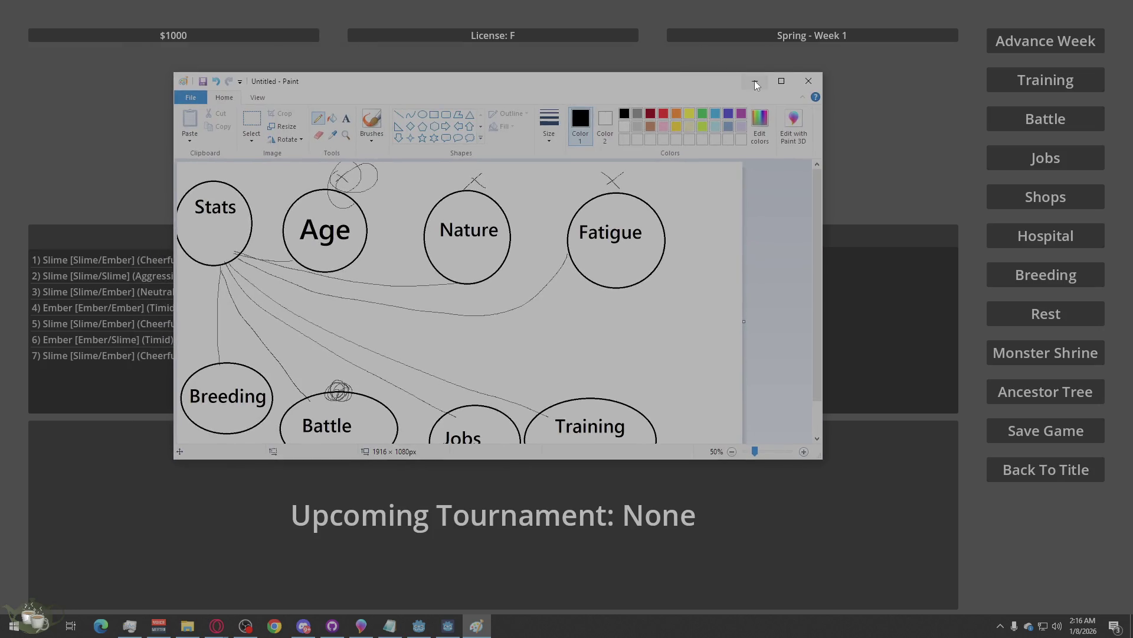
# Step: Close Paint without saving the sketch and glance at the Family Tree twice
pyautogui.click(806, 81)
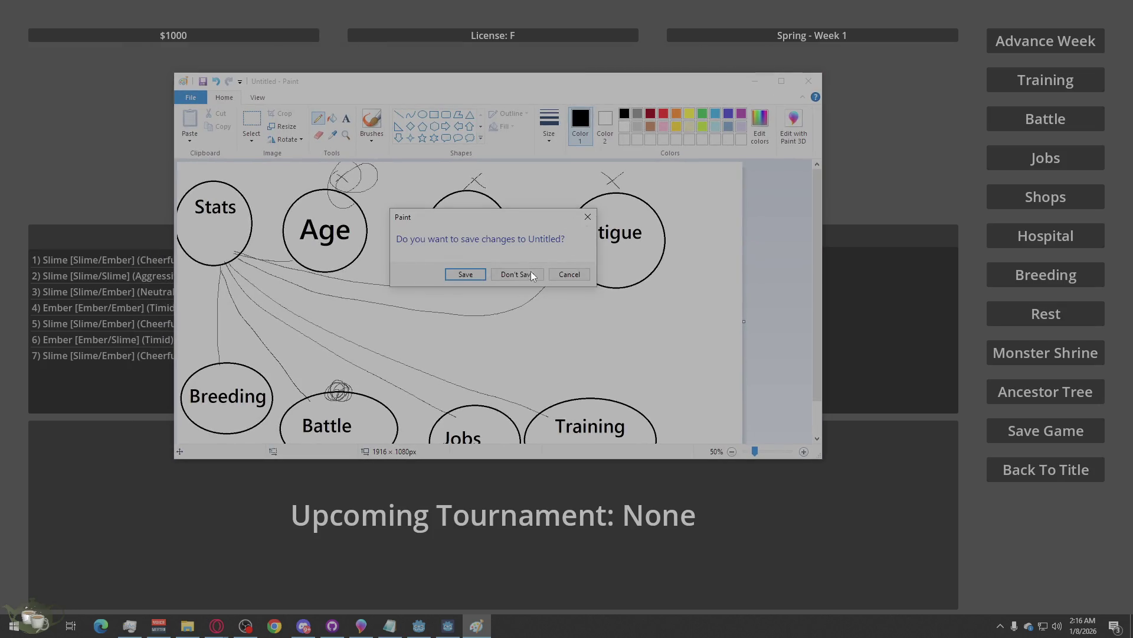
pyautogui.click(530, 273)
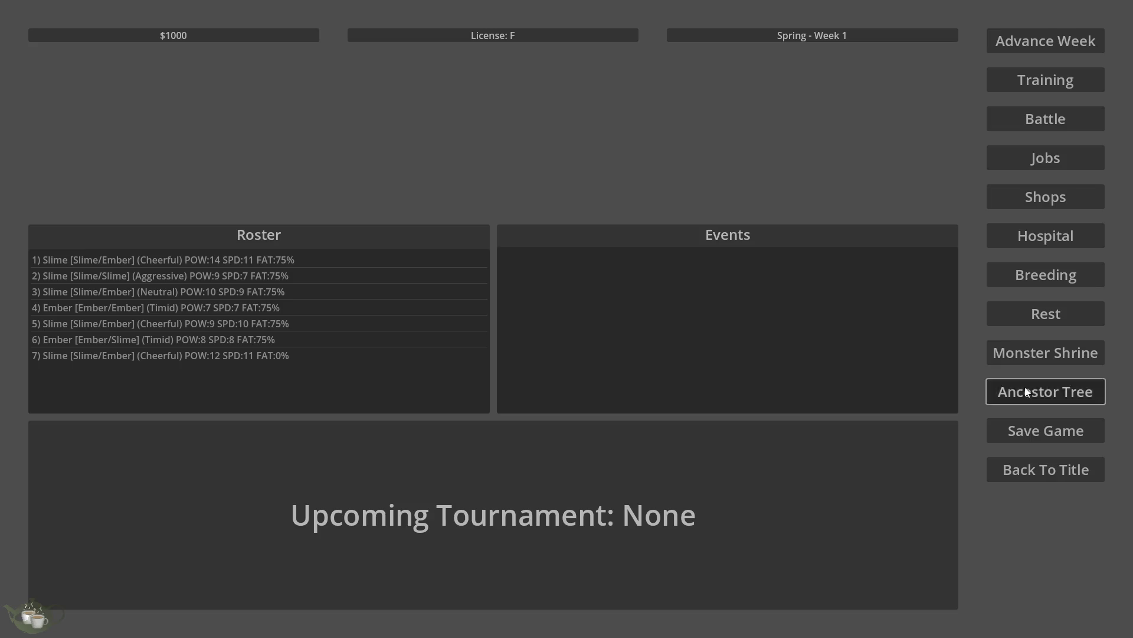
pyautogui.click(1026, 392)
pyautogui.click(1075, 41)
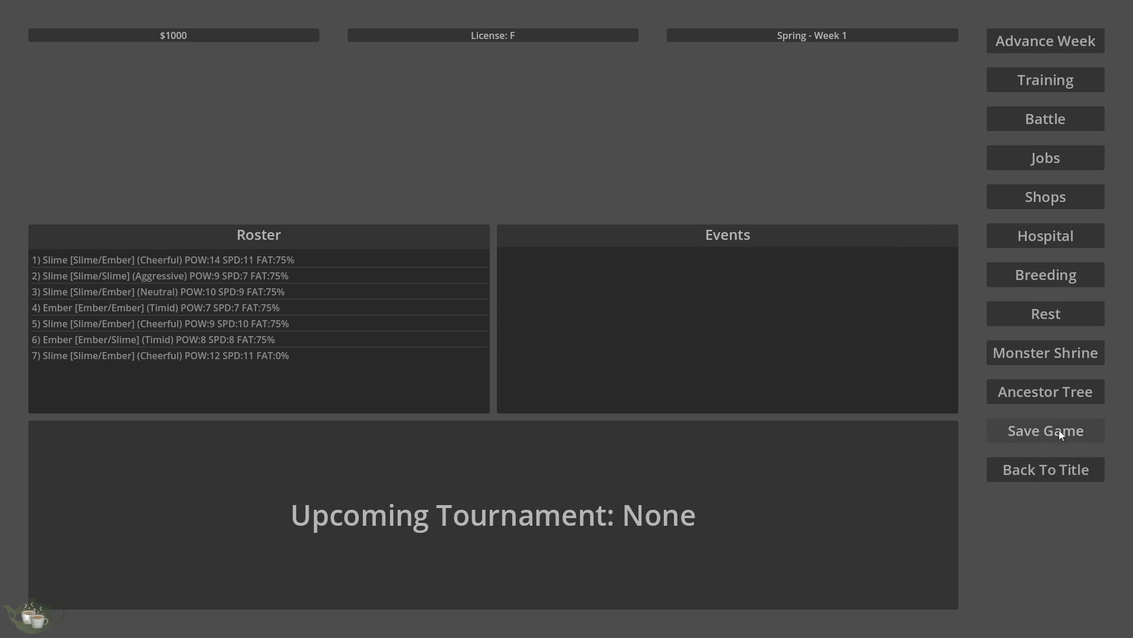
pyautogui.click(1052, 388)
pyautogui.click(1082, 36)
# Step: Generate a Slime/Imp at the Monster Shrine and add it to the roster
pyautogui.click(1068, 359)
pyautogui.click(338, 231)
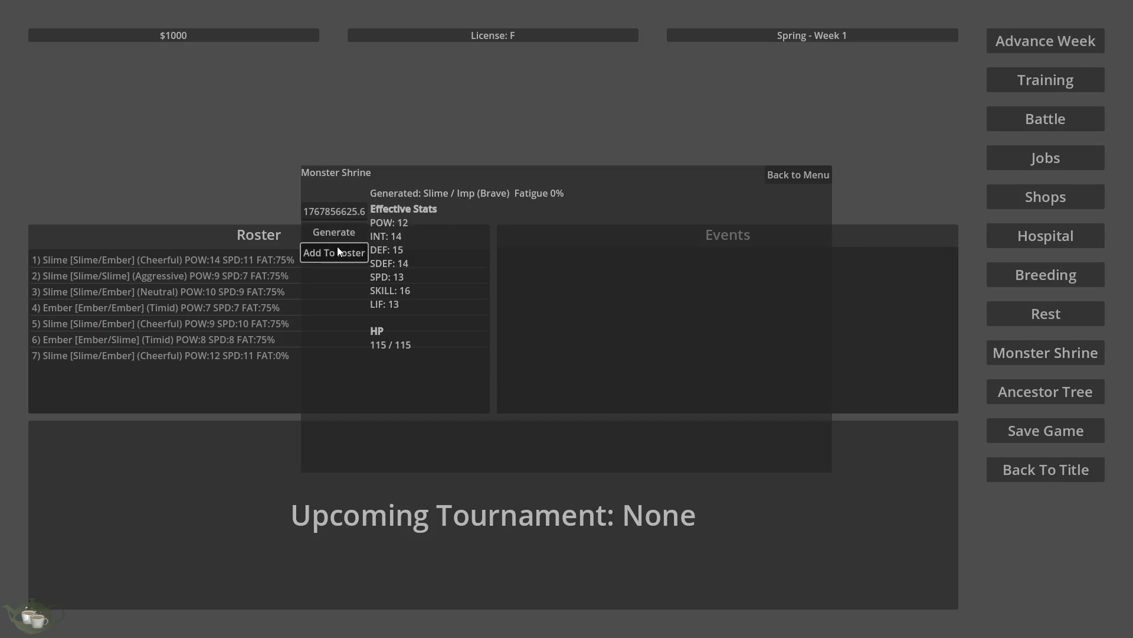
pyautogui.click(338, 250)
# Step: Browse the Rest, Breeding, Jobs and Training menus, then click through other hub options
pyautogui.click(1079, 308)
pyautogui.click(790, 169)
pyautogui.click(1034, 275)
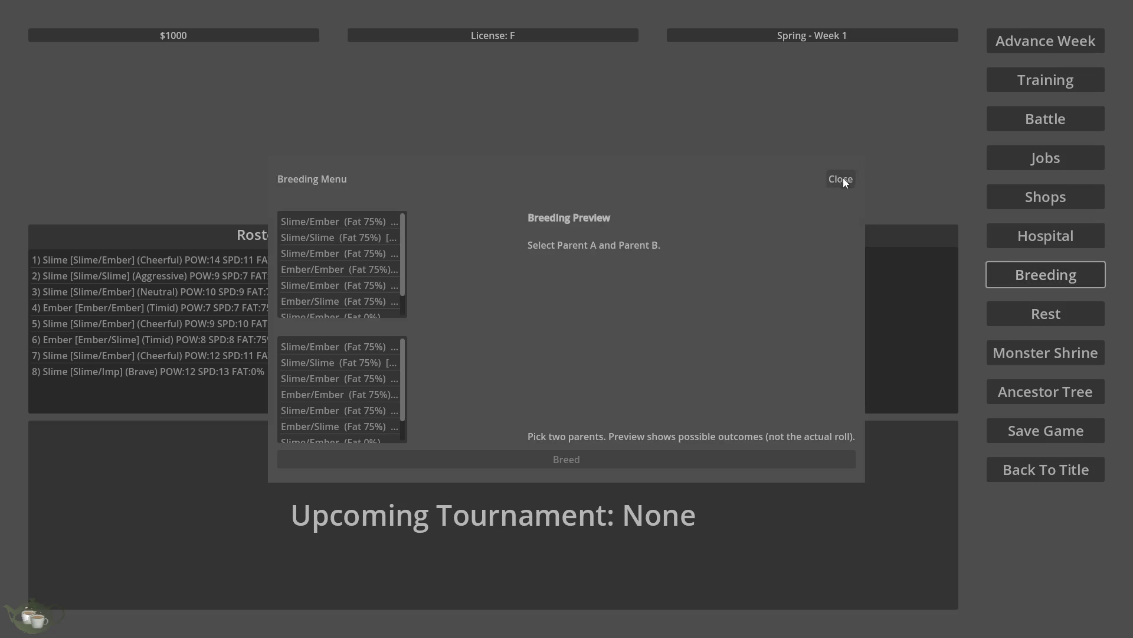
pyautogui.click(843, 178)
pyautogui.click(1009, 161)
pyautogui.click(801, 188)
pyautogui.click(1017, 76)
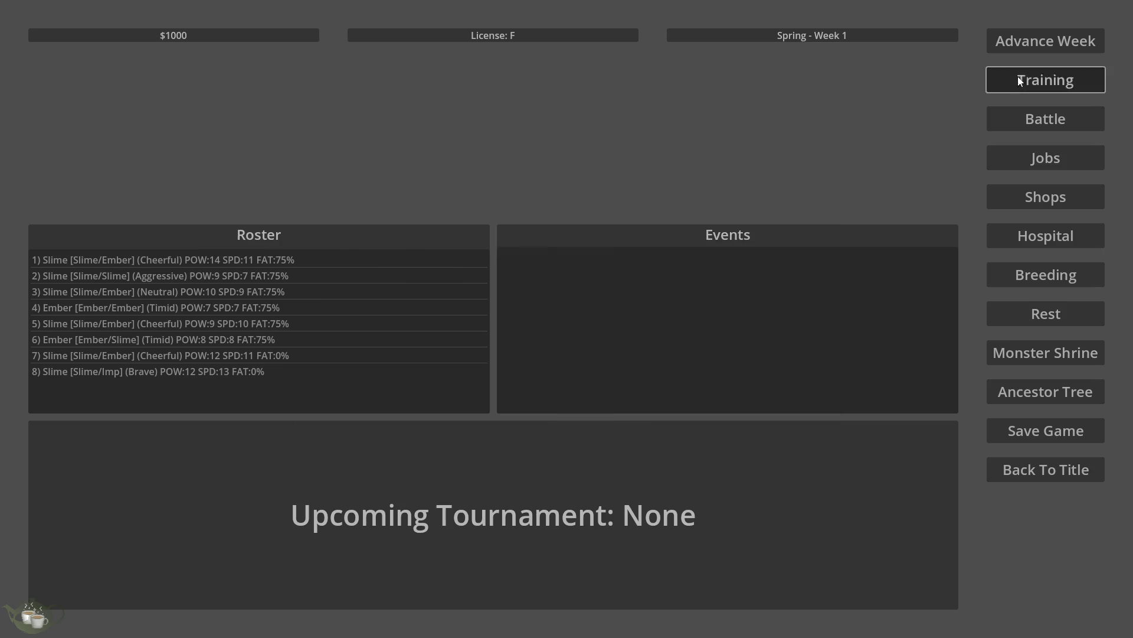
pyautogui.click(799, 188)
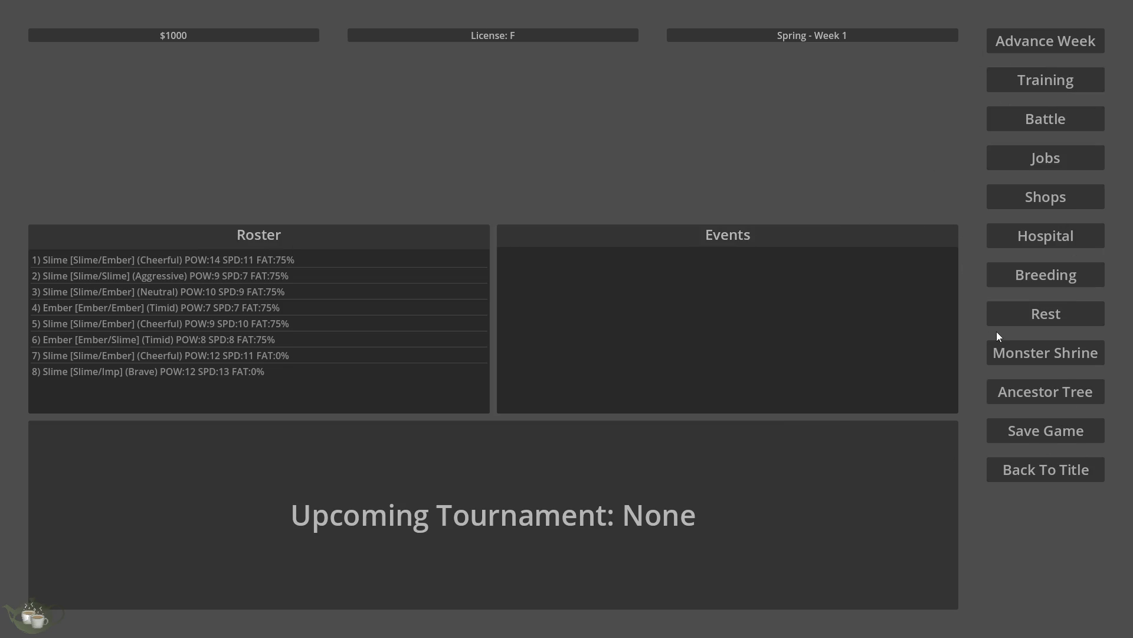
pyautogui.click(1030, 232)
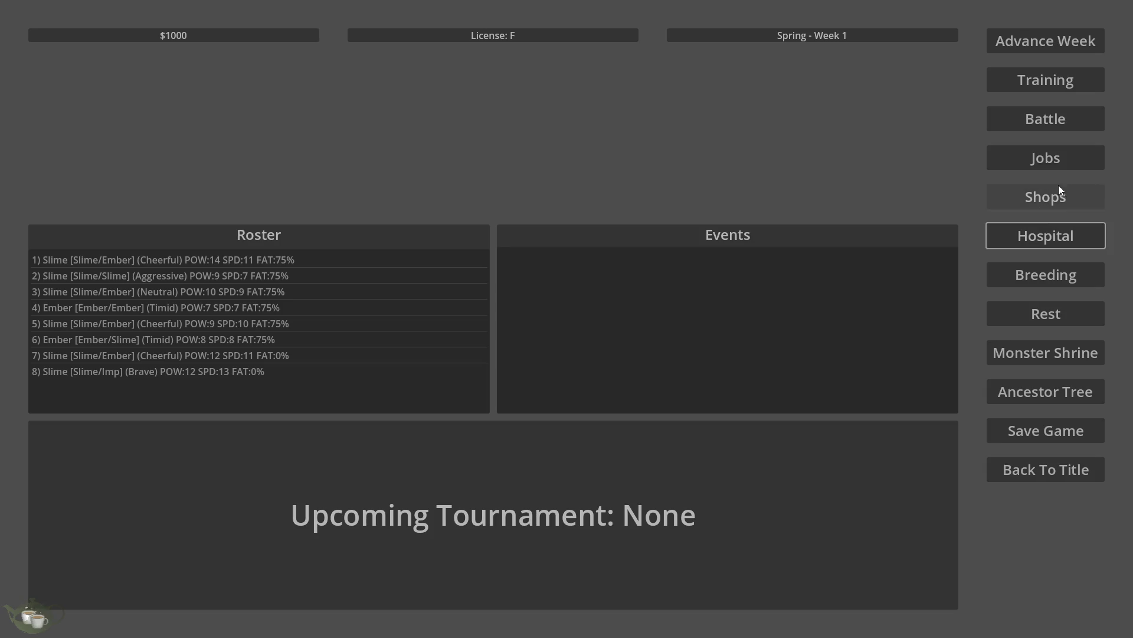
pyautogui.click(1057, 190)
pyautogui.click(1039, 121)
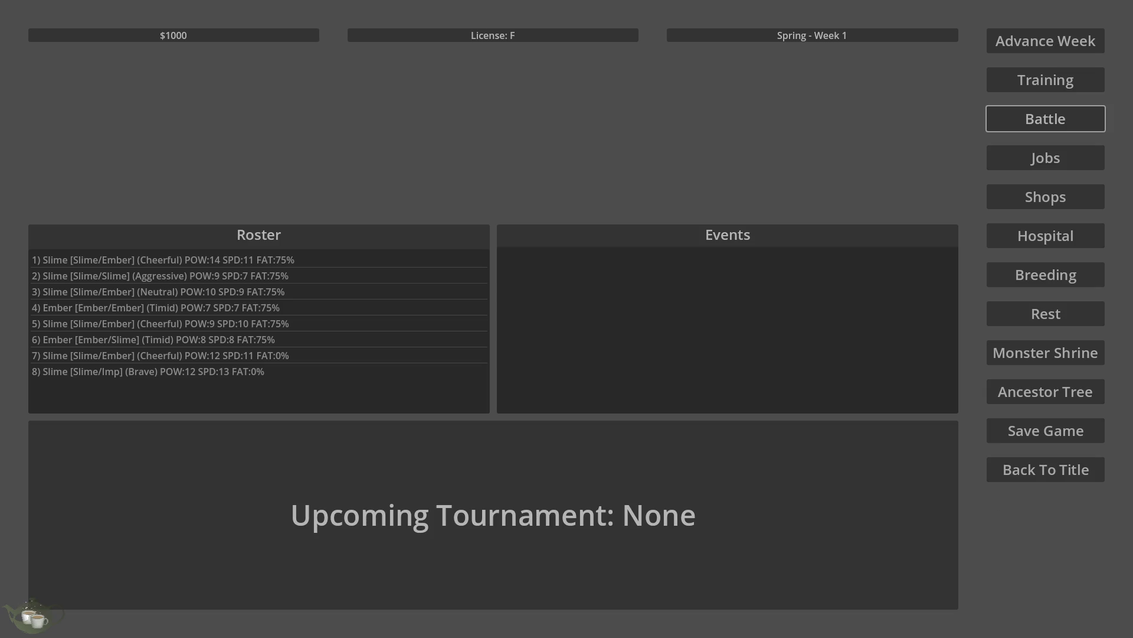
# Step: In the Ancestor Tree, view the Slime/Imp (Brave) tree, then the Ember/Slime (Timid) tree
pyautogui.click(1042, 399)
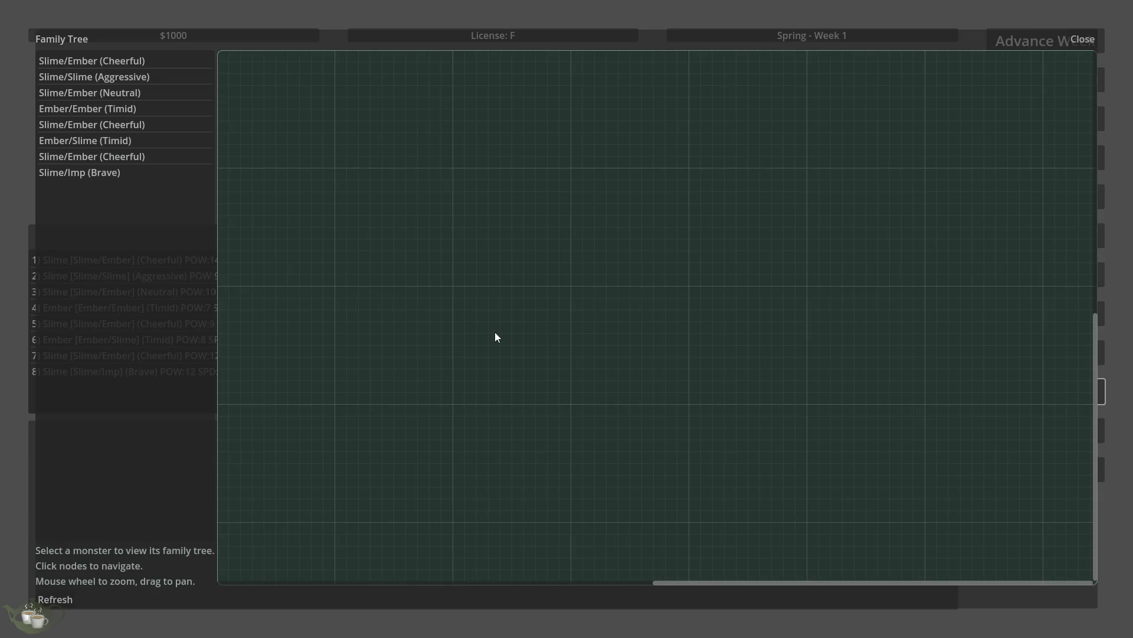
pyautogui.click(202, 172)
pyautogui.click(115, 140)
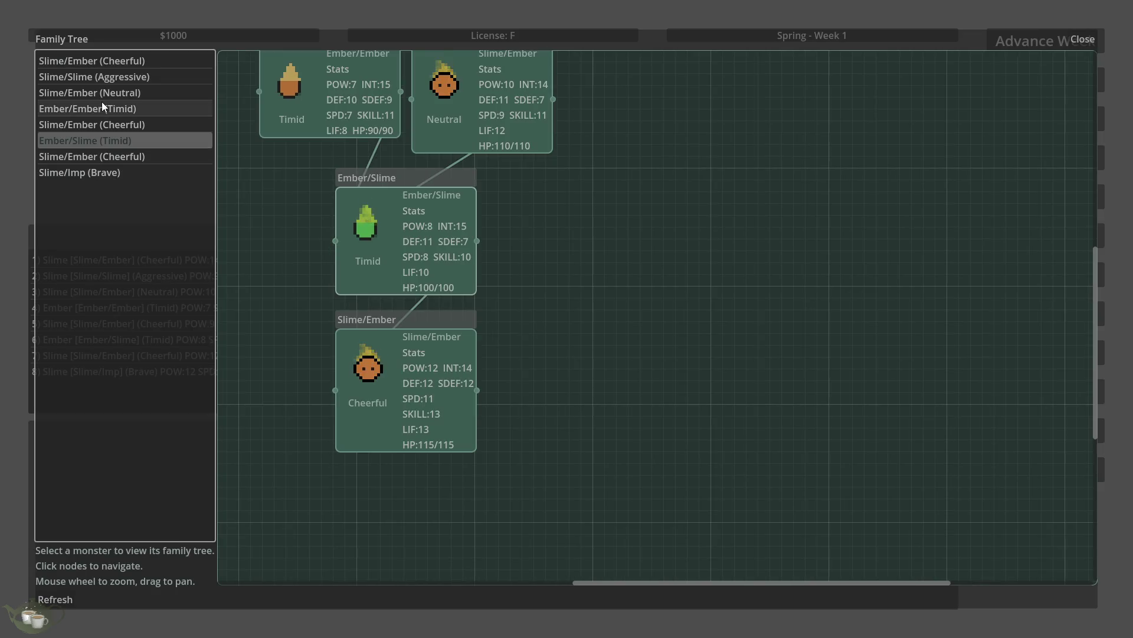
# Step: Close the family tree, return to the title screen, and quit back to the editor
pyautogui.click(1083, 38)
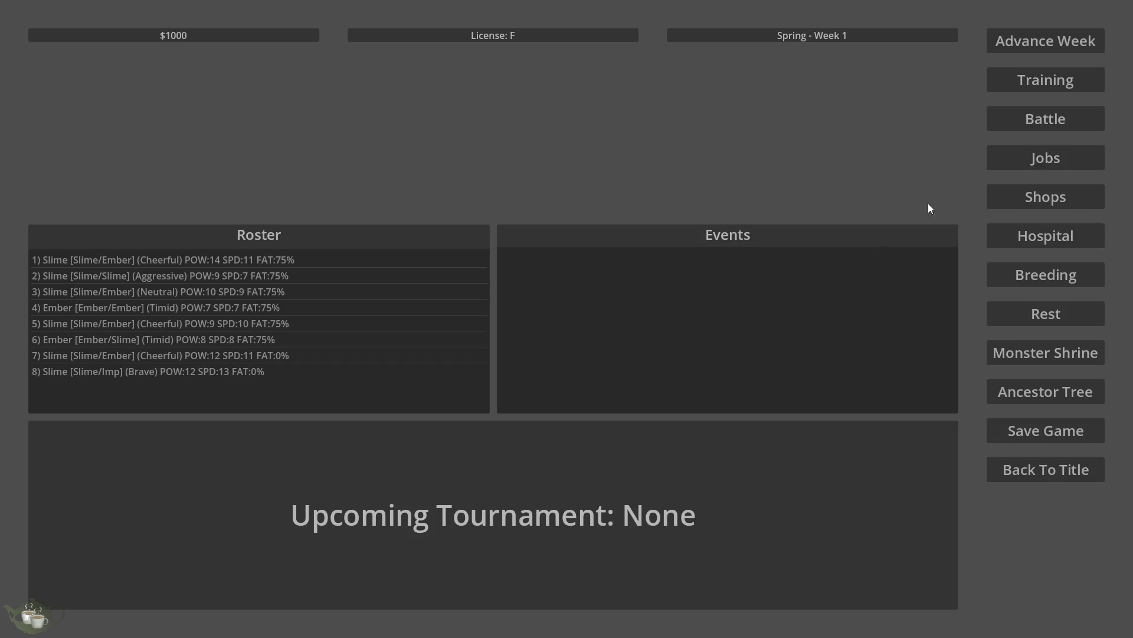
pyautogui.click(1003, 469)
pyautogui.click(555, 369)
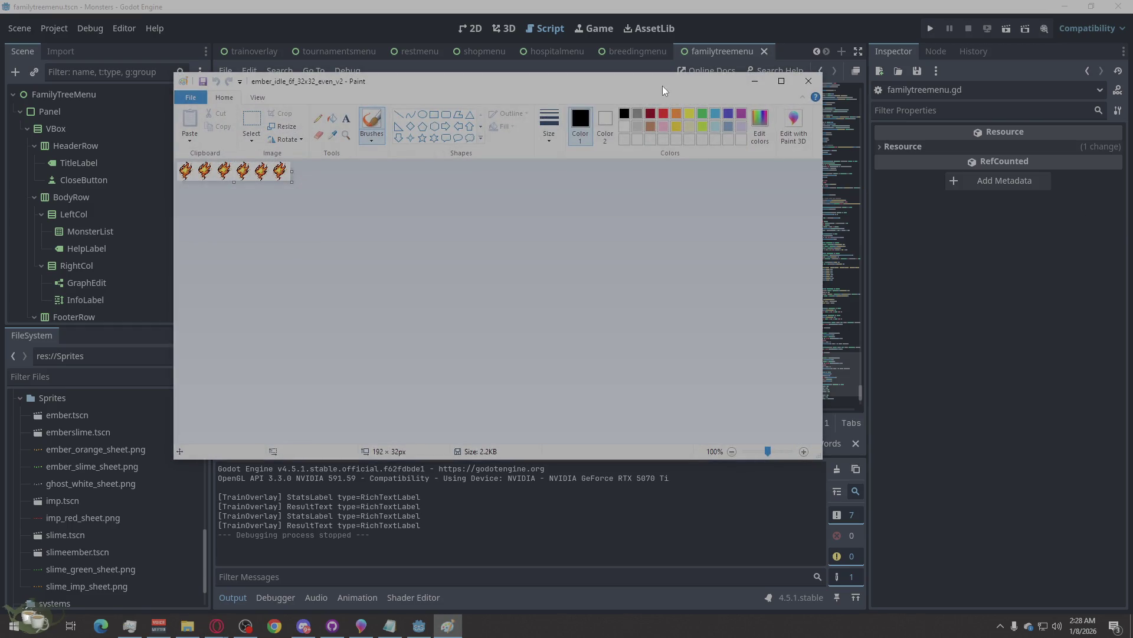
# Step: Minimize Paint and the Edge browser, then show the Windows desktop with Win+D
pyautogui.click(754, 80)
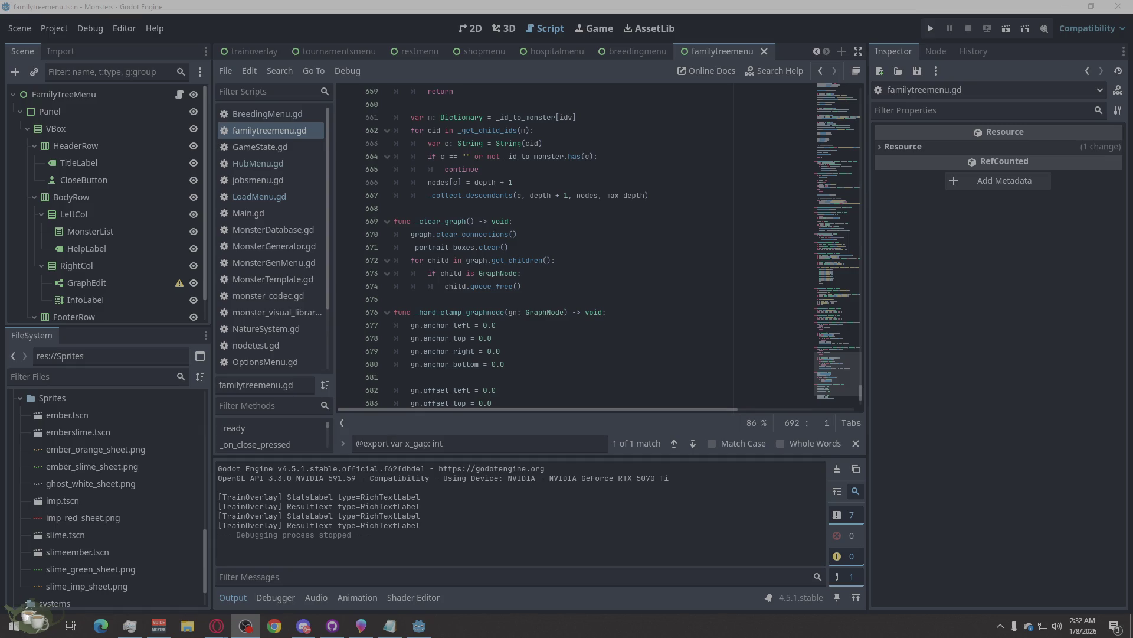
pyautogui.click(217, 626)
pyautogui.click(799, 80)
pyautogui.press('super+d')
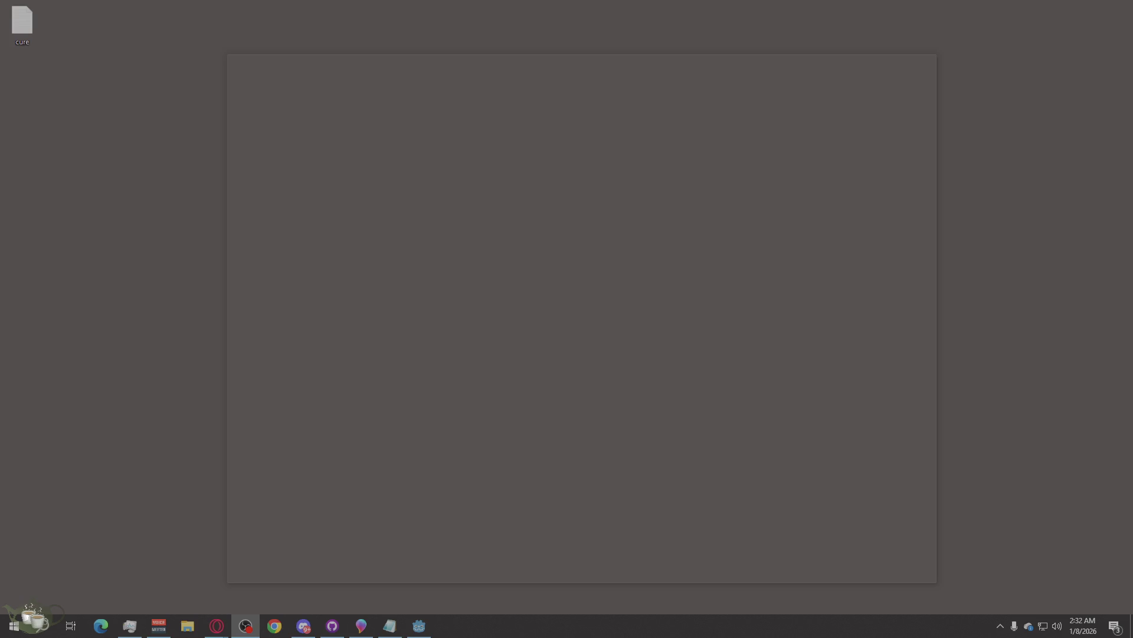
# Step: Bring the Godot editor back with Win+D and close the Edge window showing the Google Form
pyautogui.press('super+d')
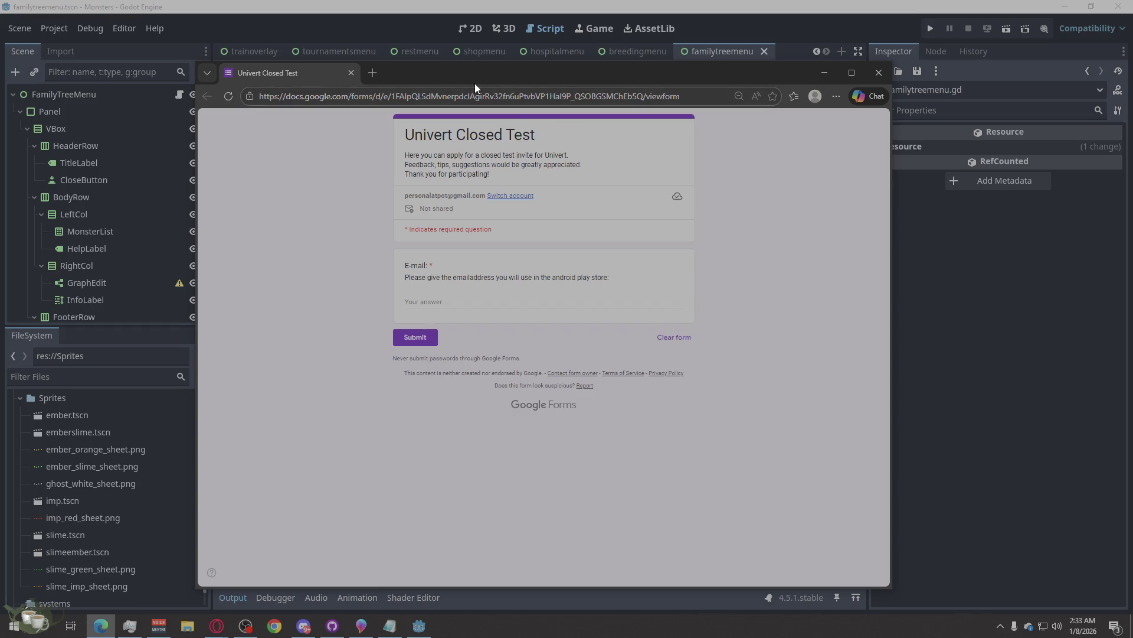
pyautogui.click(351, 73)
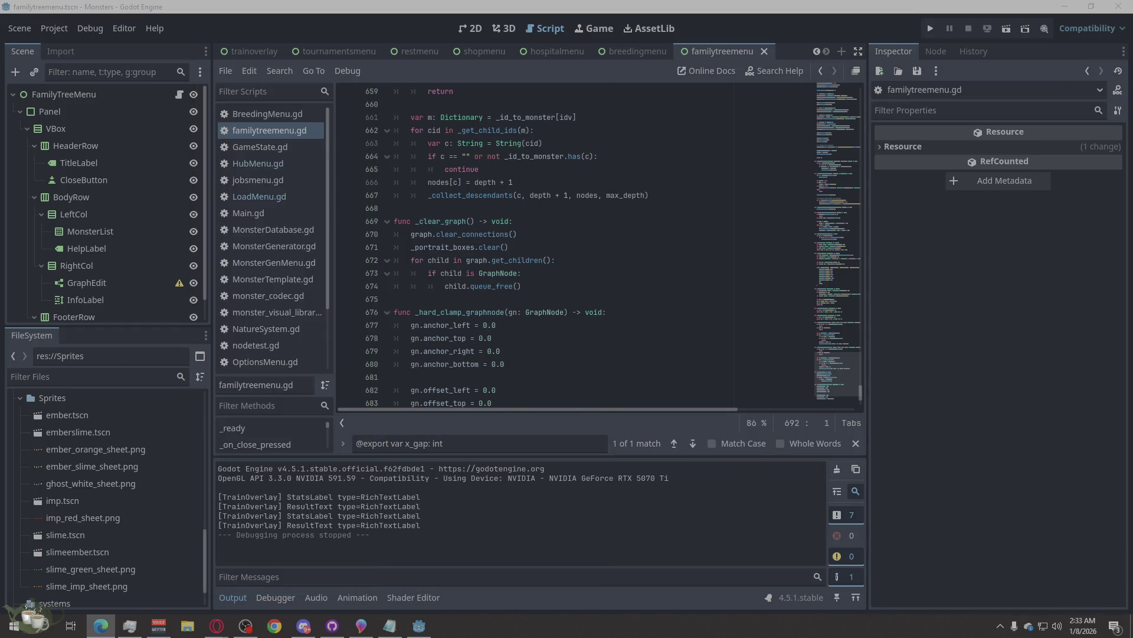